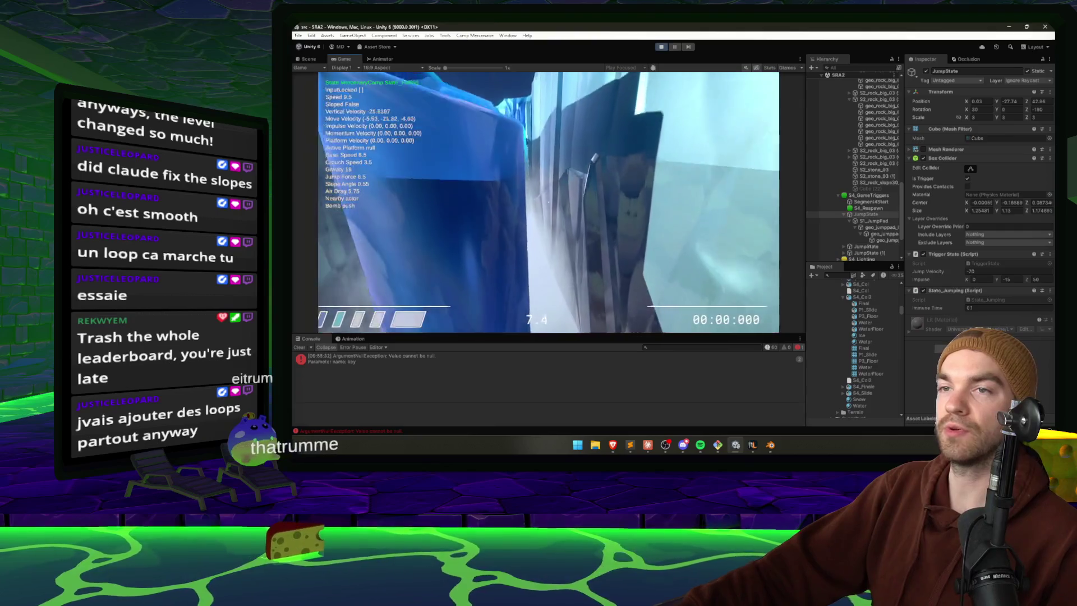
- Pause the ice-level play test and bring up the Claude ground-detection chat
key(Escape)
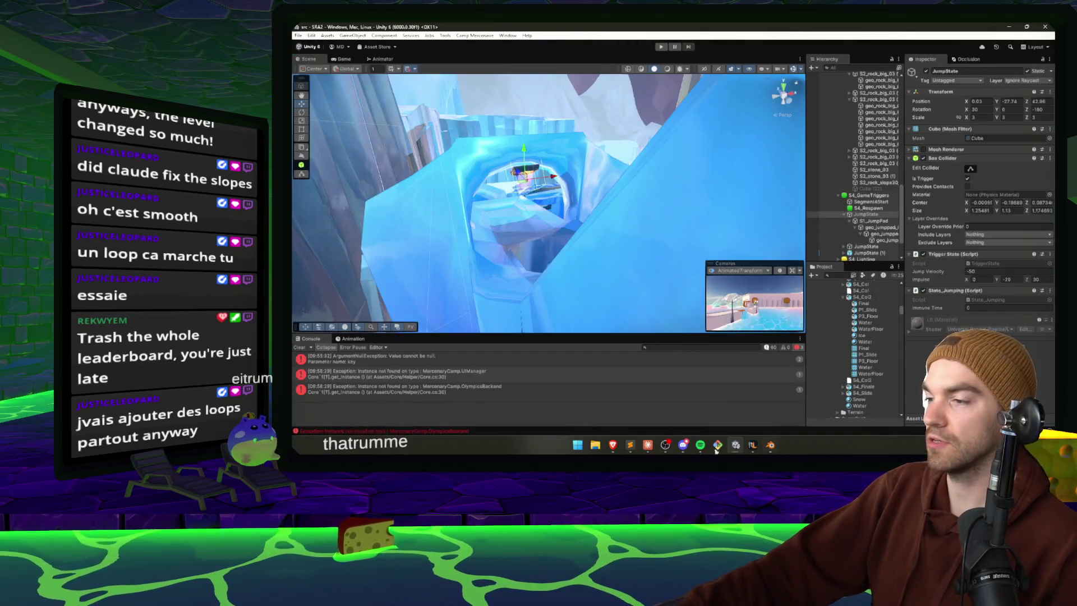
click(648, 445)
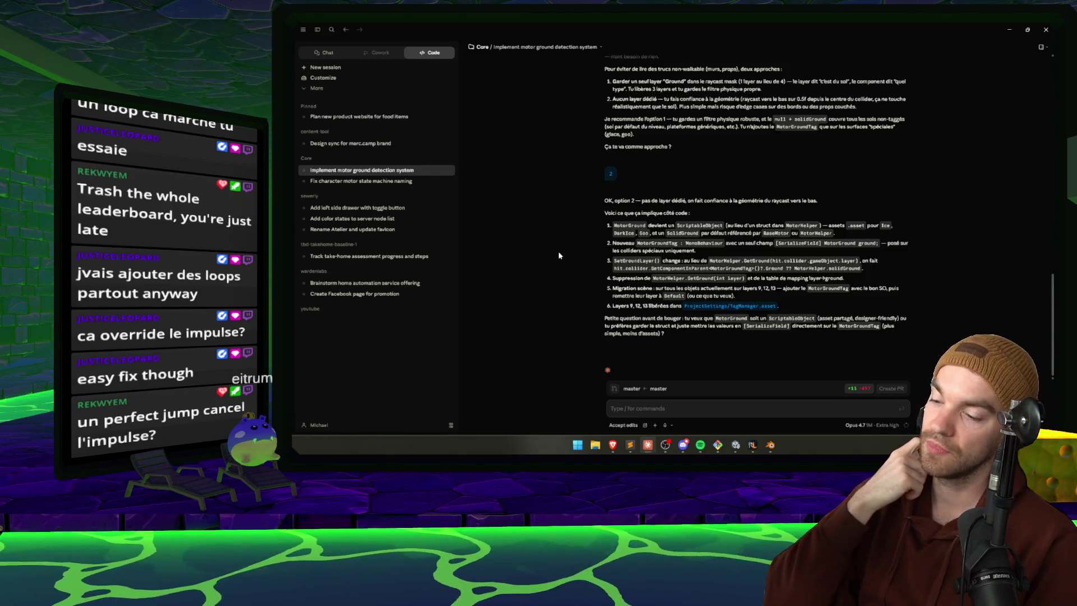
- Return to the Unity editor so the updated motor scripts reload
mouse_move(760, 436)
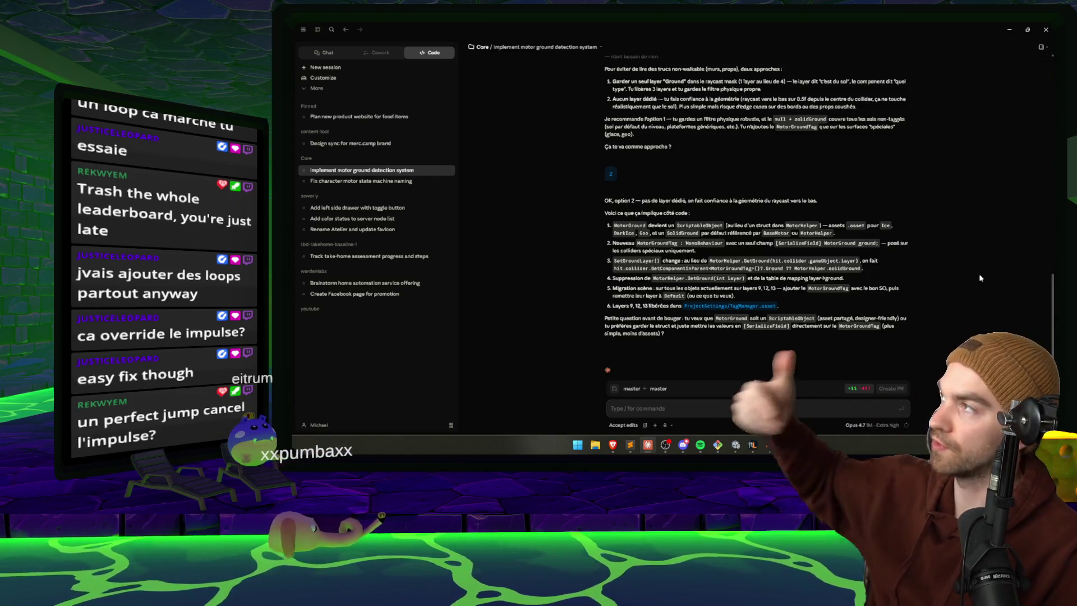
mouse_move(665, 445)
click(735, 445)
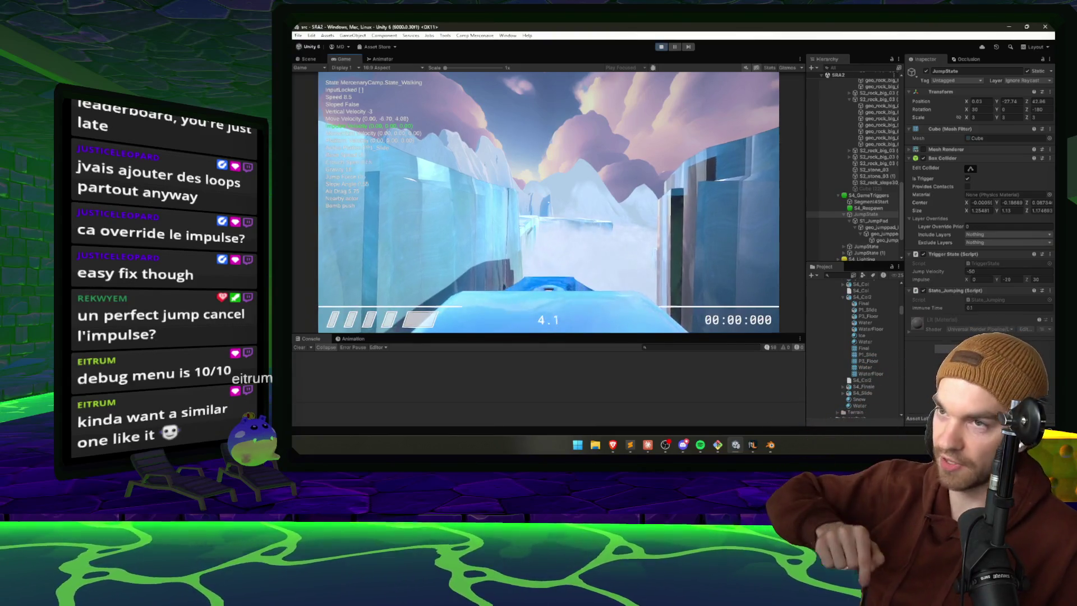
- Run forward along the ice path, then stop the test and hide Claude to reveal the Scene view
key(w)
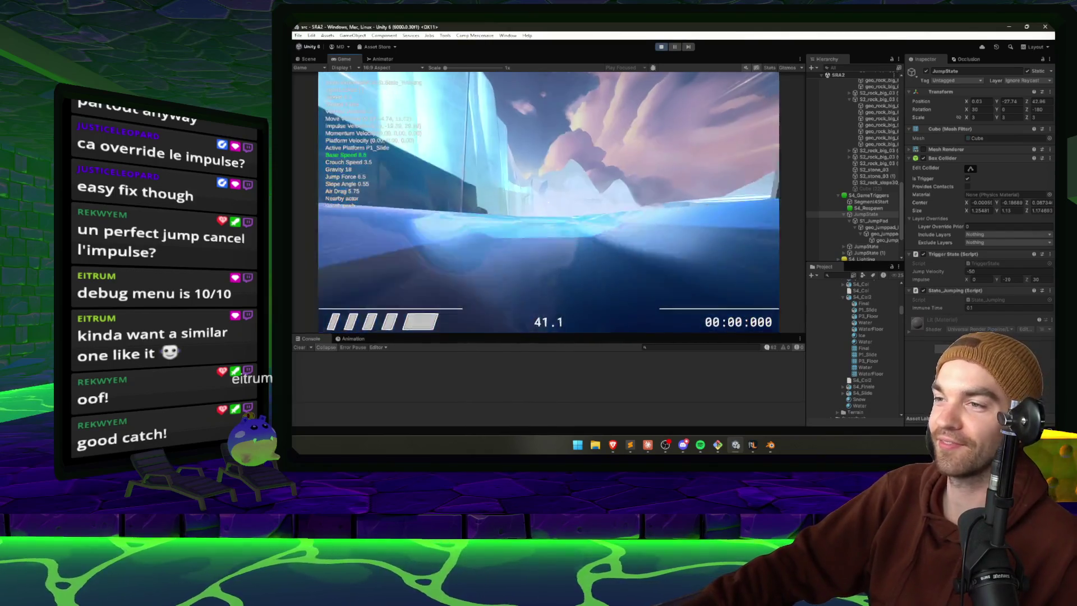
key(Escape)
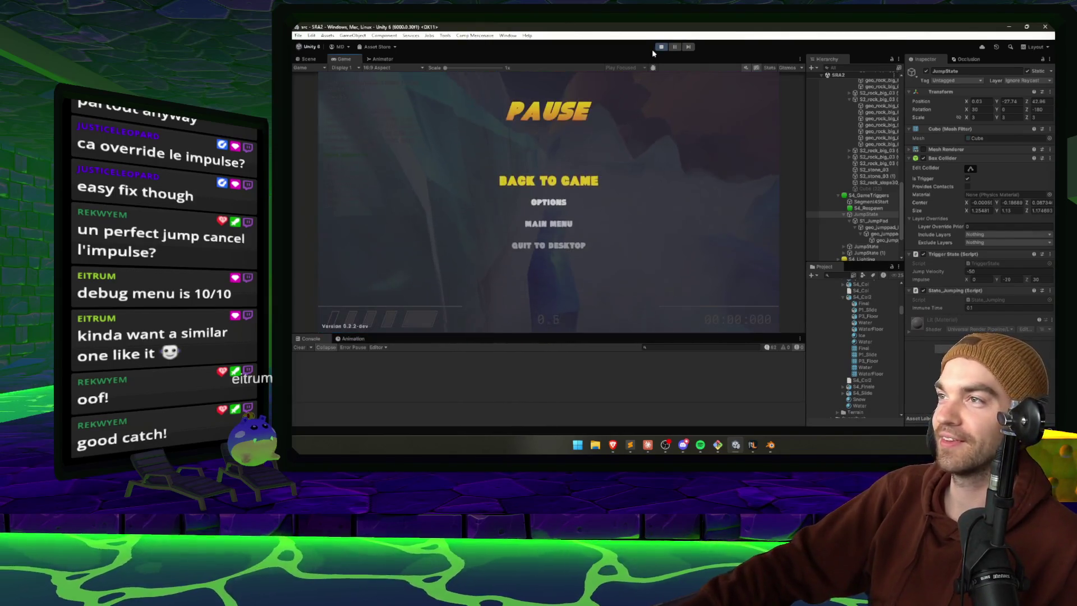
click(770, 446)
click(769, 446)
click(648, 448)
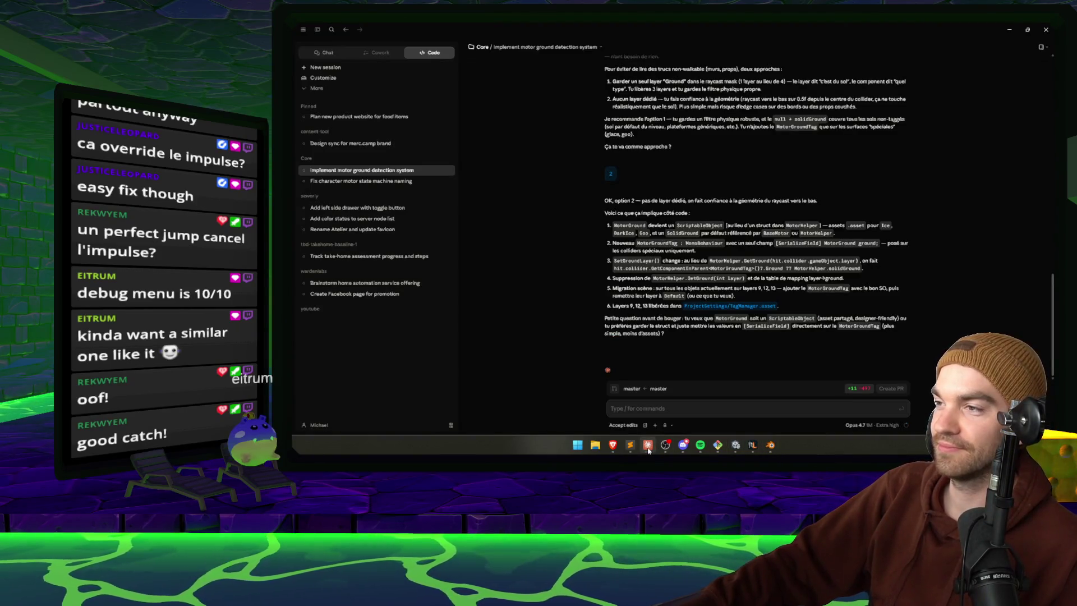
click(647, 446)
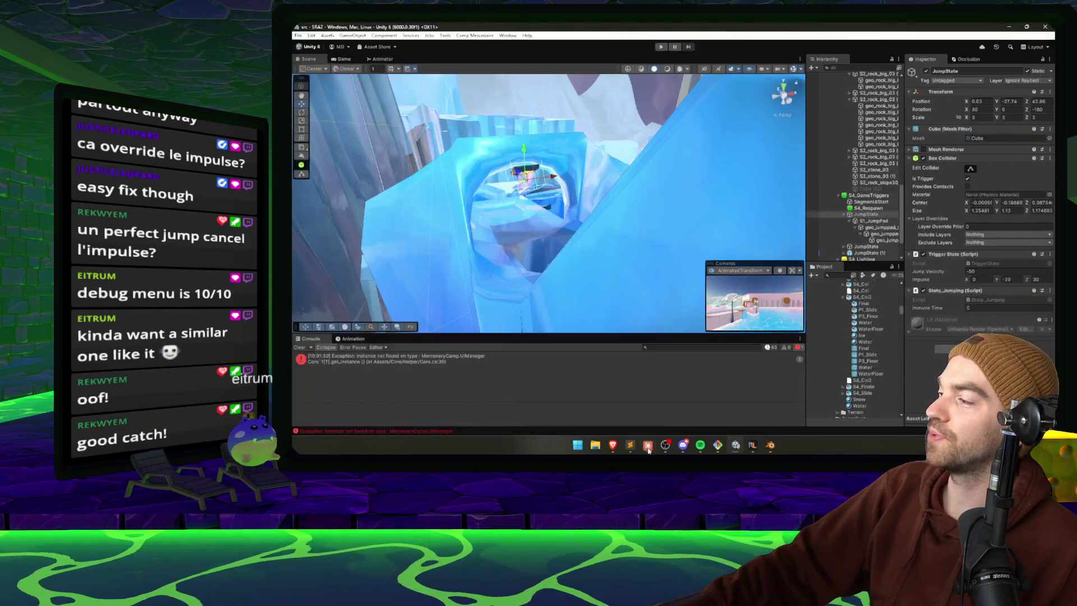
- Orbit the Scene view around the jump pad, ice walls and tall ice pillars, then switch to Claude
drag(626, 235, 622, 174)
drag(613, 178, 577, 254)
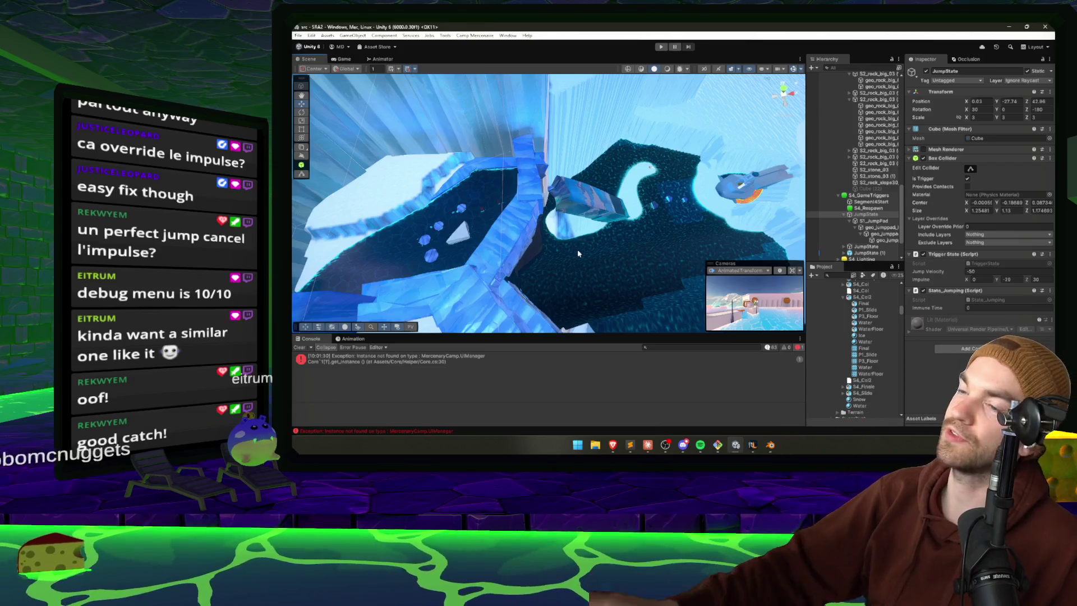
mouse_move(578, 253)
mouse_down()
mouse_move(592, 212)
mouse_move(565, 207)
mouse_move(819, 223)
mouse_move(756, 166)
mouse_move(658, 195)
mouse_up()
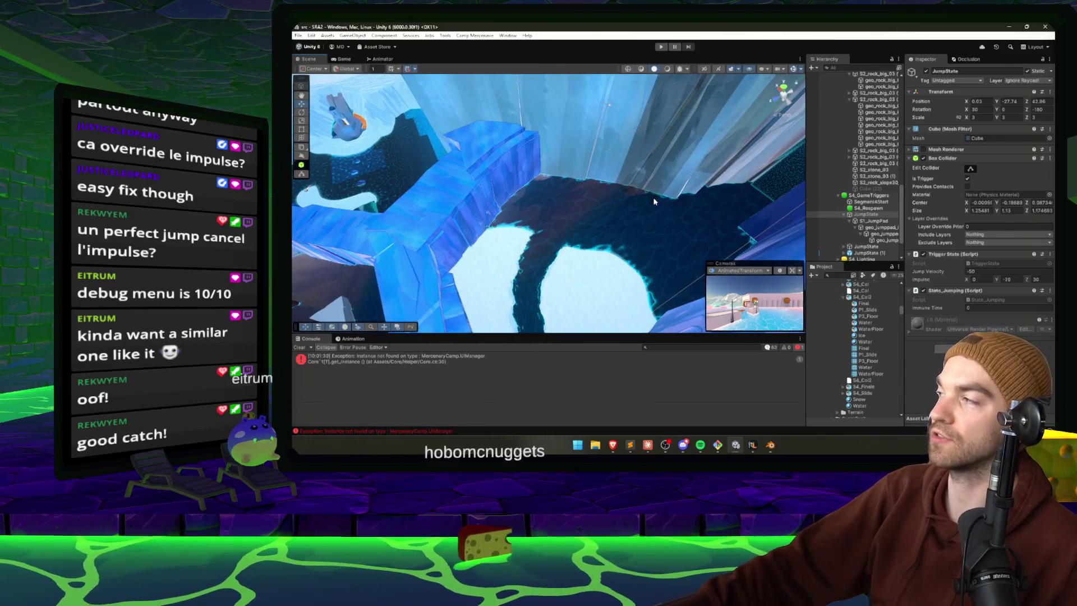
mouse_move(654, 202)
mouse_down()
mouse_move(596, 130)
mouse_move(603, 348)
mouse_up()
key(alt+Tab)
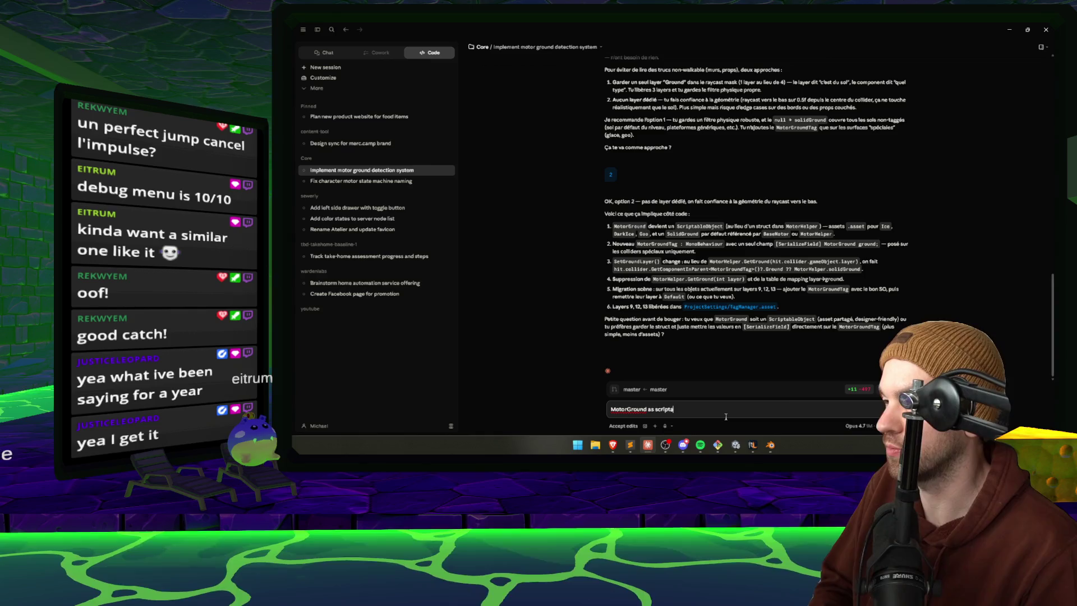
text(ble object)
- Send the reply 'MotorGround as scriptable object' and bring Spotify forward
key(Return)
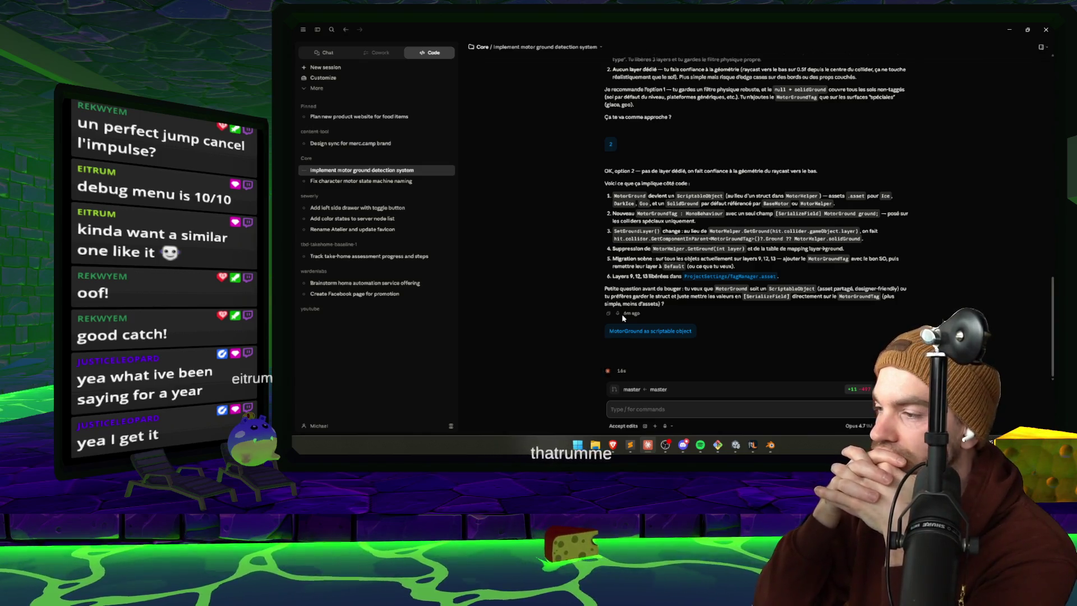
click(700, 444)
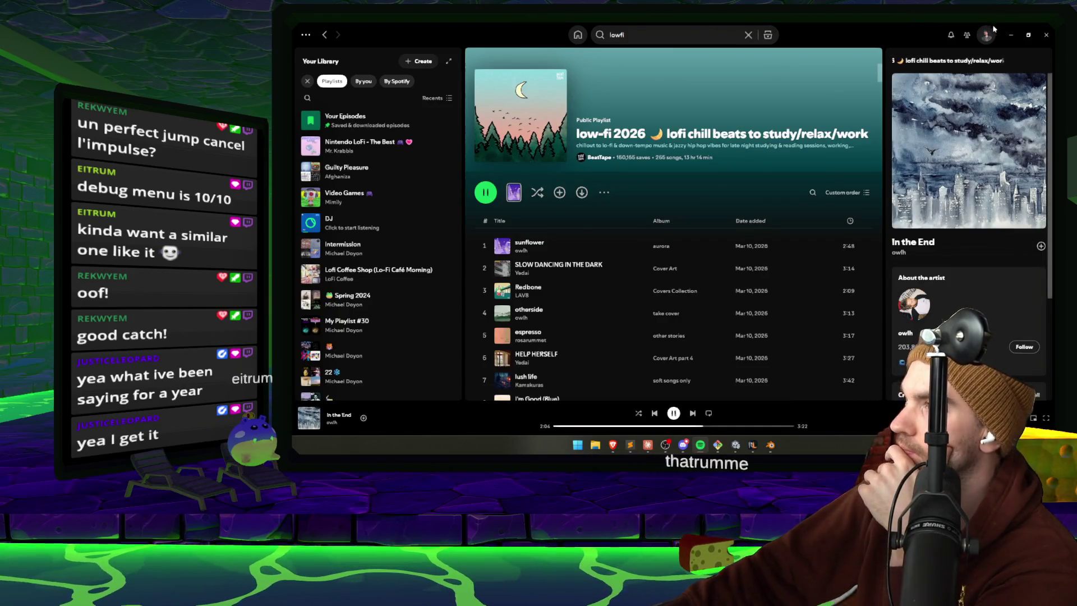
- Switch from the Spotify lofi playlist back to the Claude chat
key(alt+Tab)
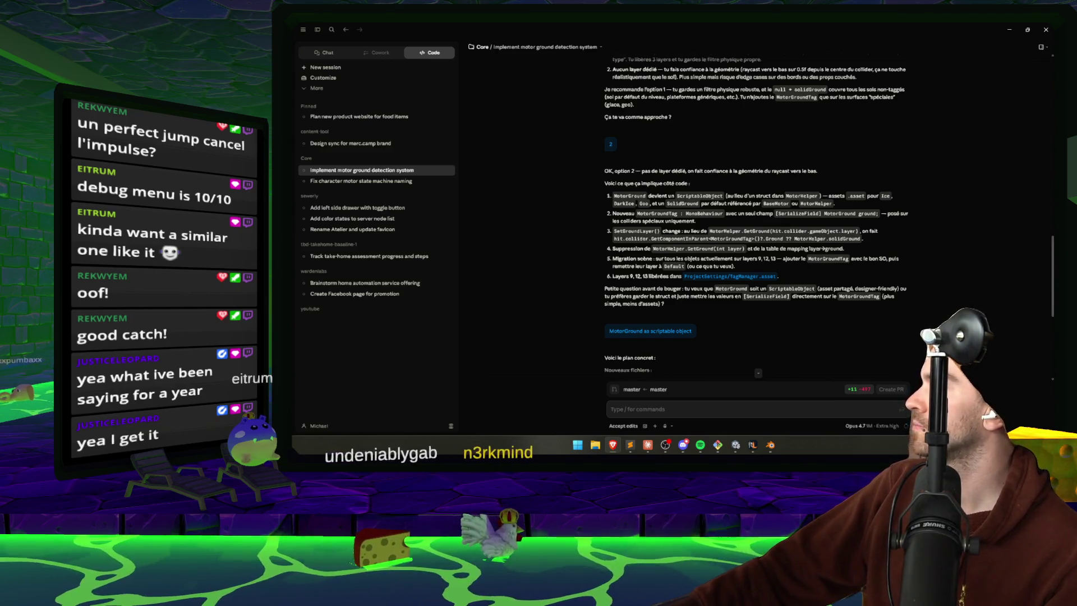
scroll(925, 252, down, 5)
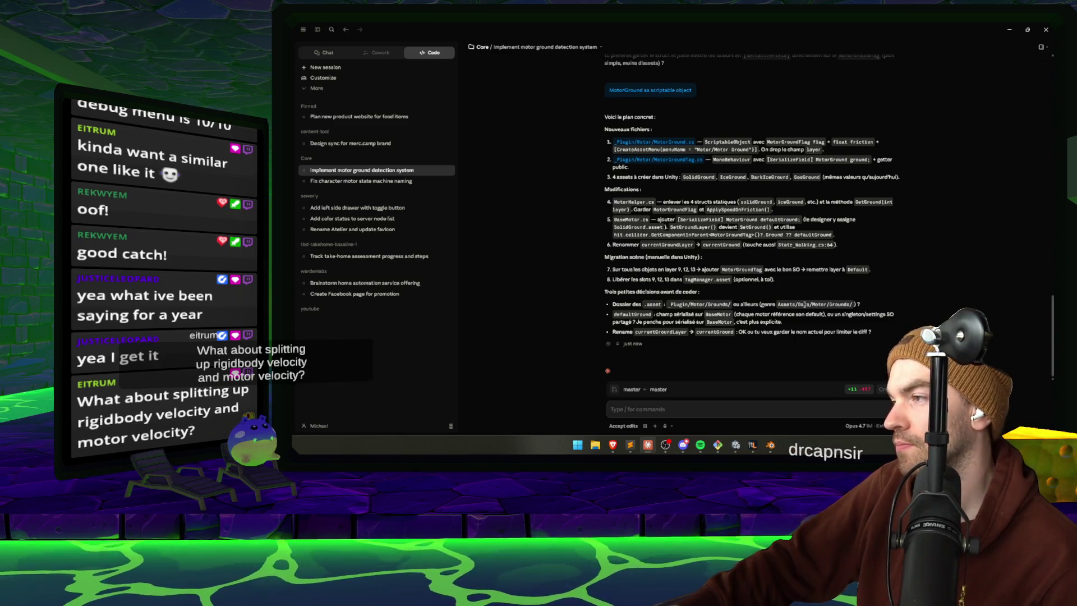
- Put the folder path Assets/Data/Motor/Grounds/ into the reply and start a new line below it
drag(844, 304, 778, 304)
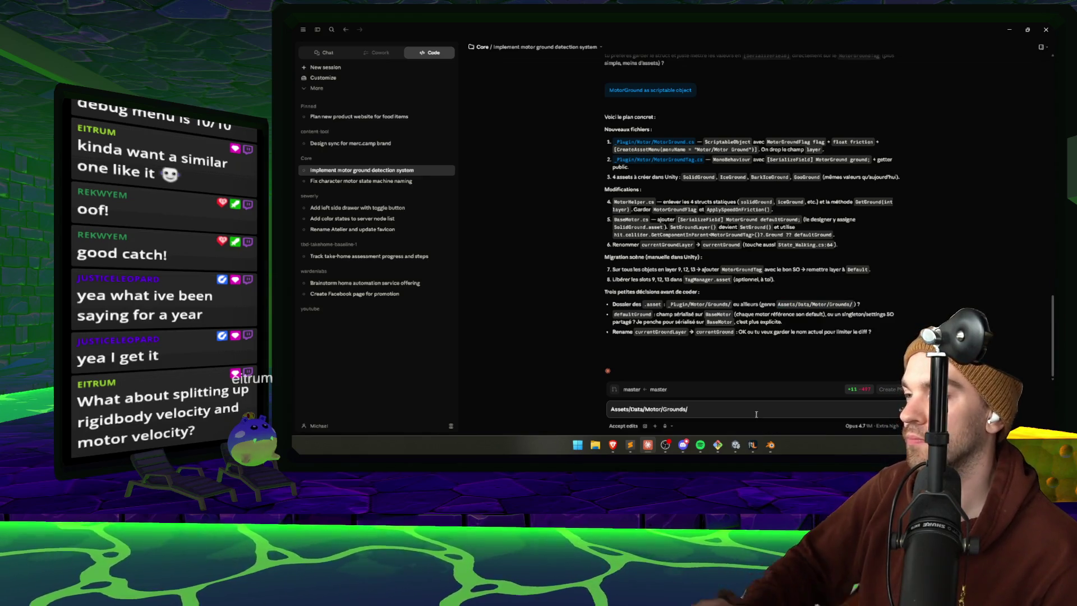
key(shift+Return)
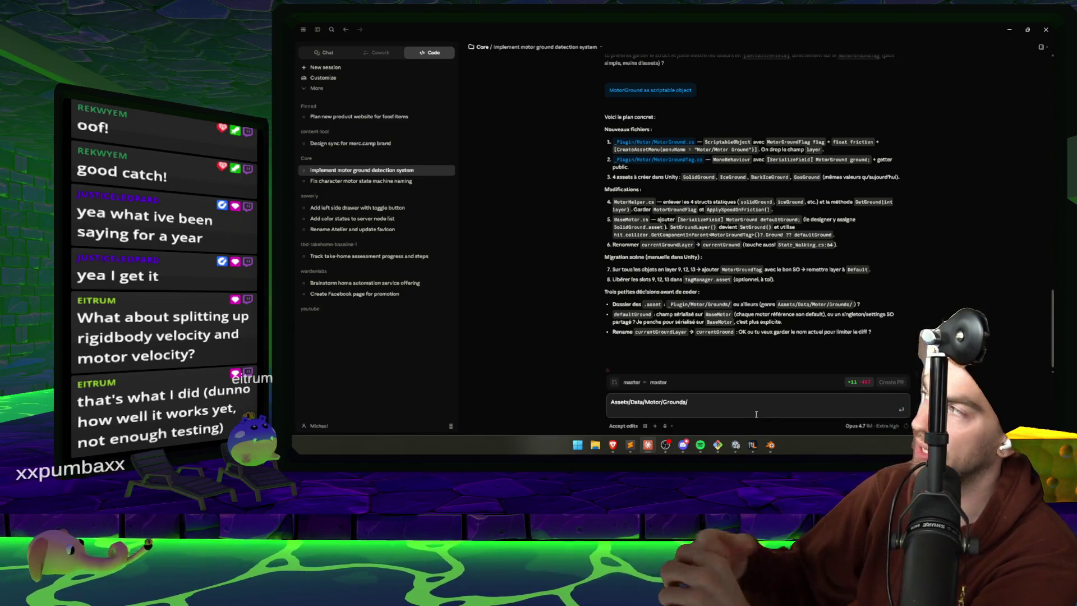
key(alt+Tab)
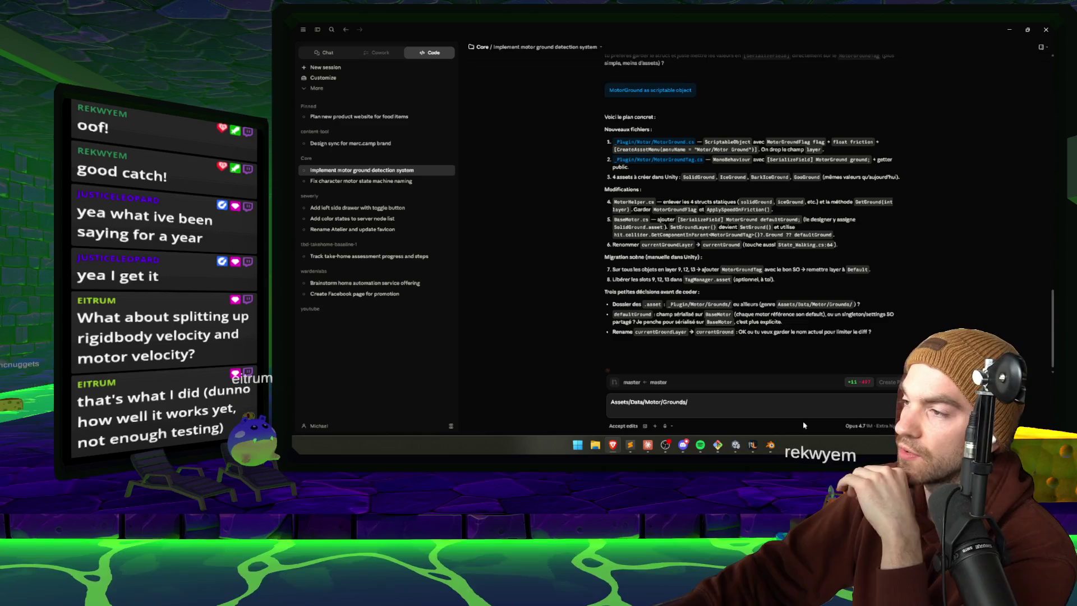
mouse_move(734, 305)
drag(734, 306, 668, 304)
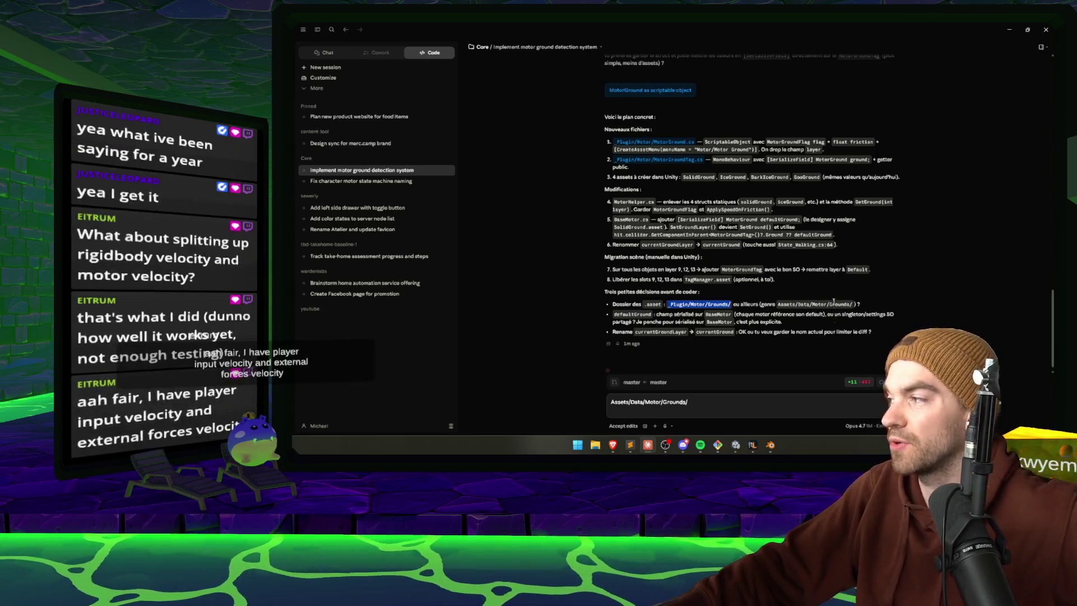
- Dictate that defaultGround needs no asset and should always default to regular ground
drag(854, 306, 777, 308)
click(731, 389)
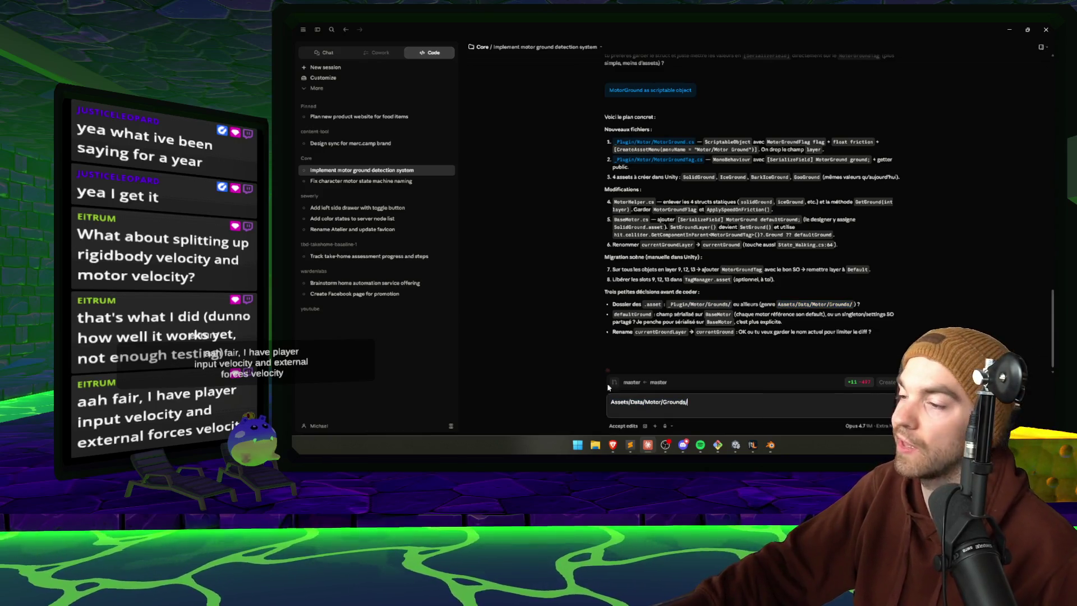
key(shift+Return)
text(defaultGround should be not need an asset?)
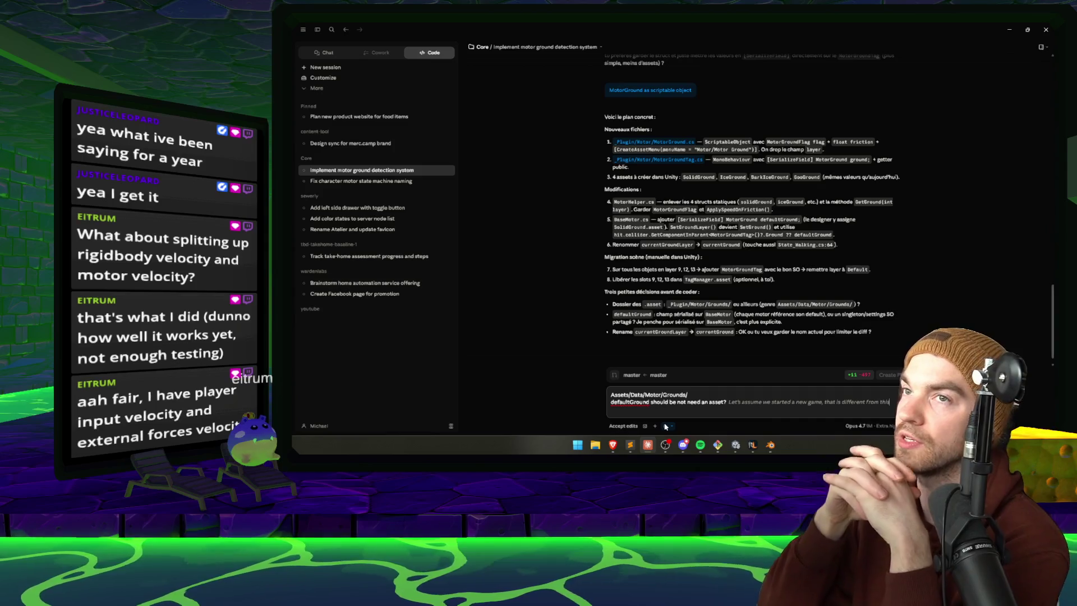
text(one, and we decide to not have this feature about having different friction on the ground. I would like it)
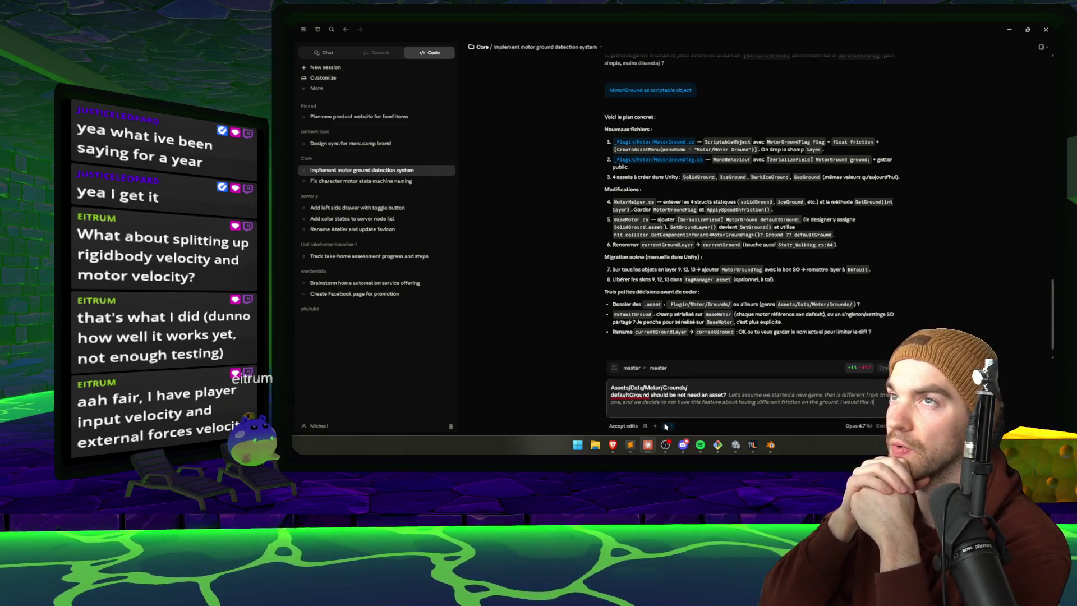
text( to always default to a regular ground in these new games. Games.)
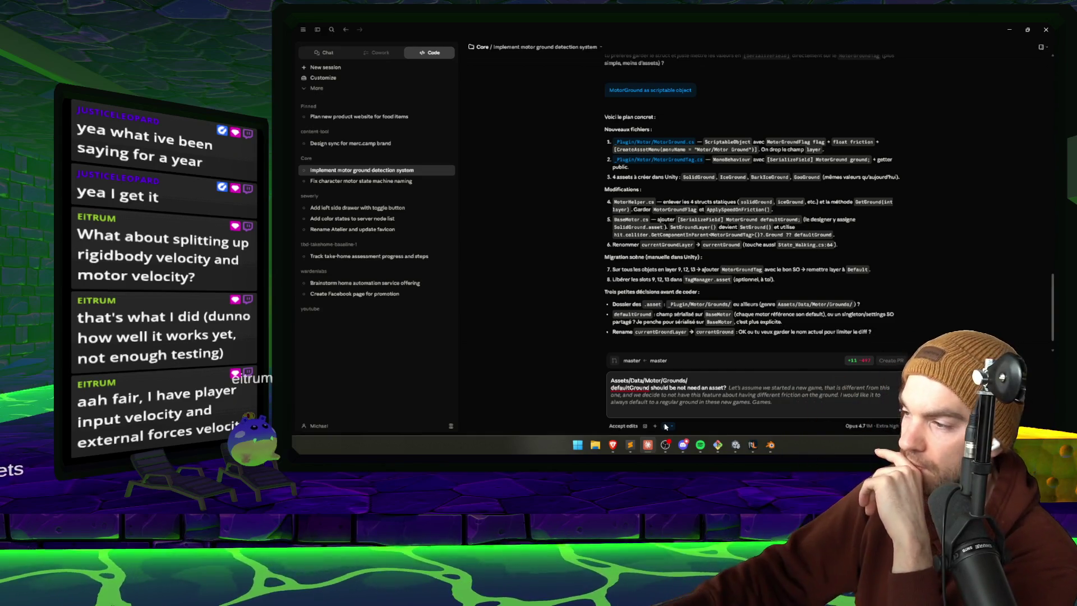
click(666, 426)
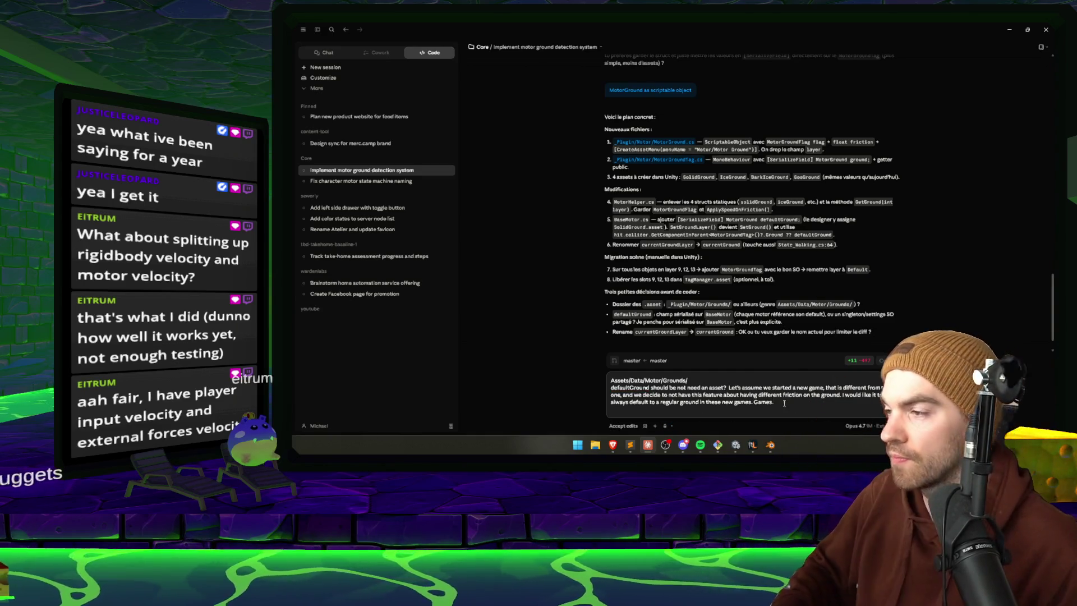
key(BackSpace)
key(BackSpace)
key(BackSpace)
- Add 'Yes rename' on a new line and send the reply
key(shift+Return)
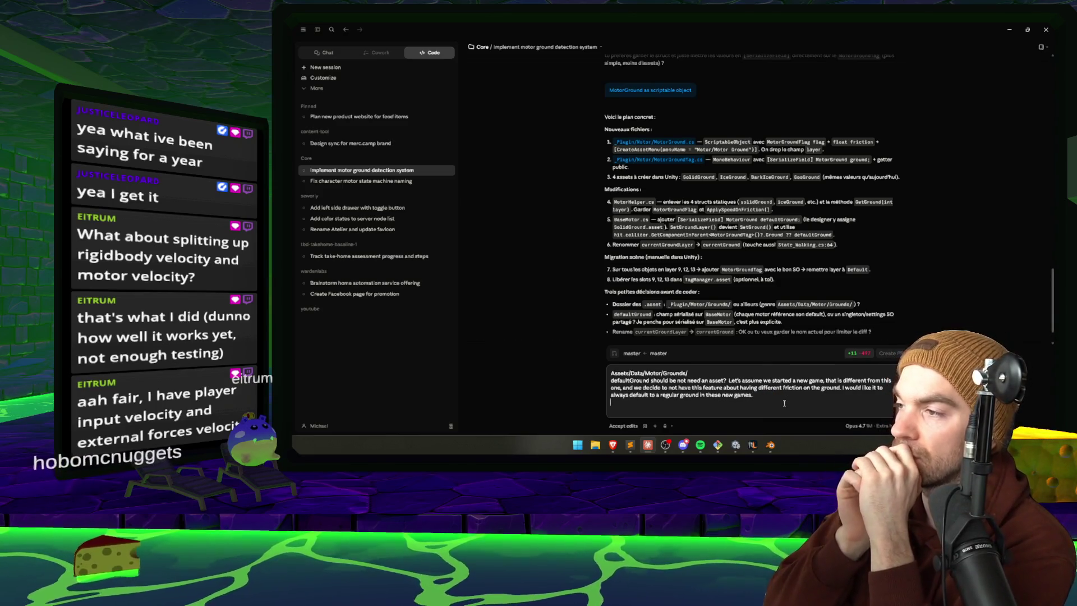
key(Return)
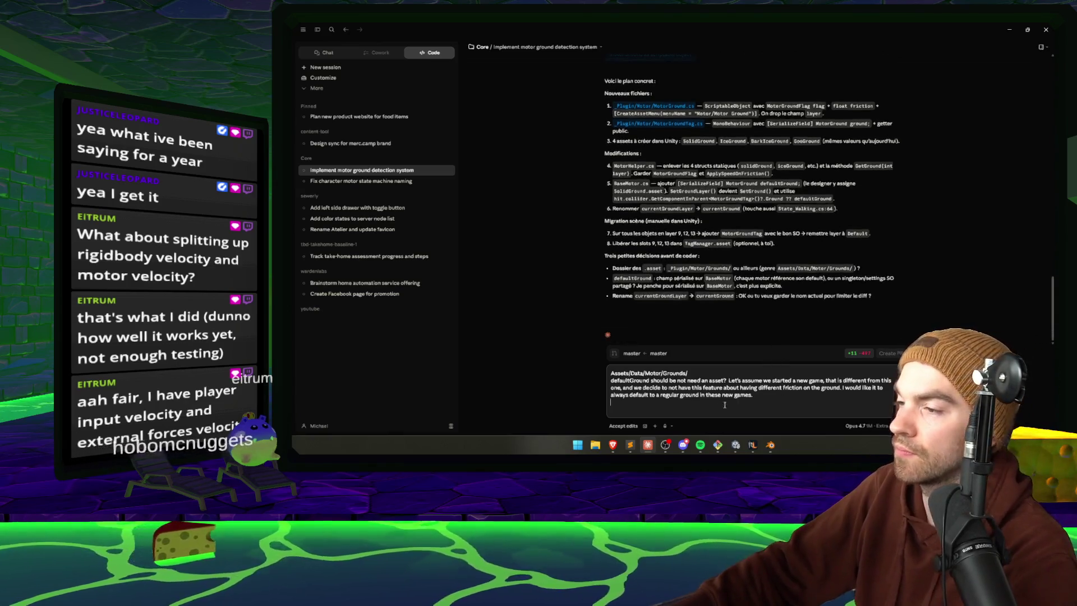
text(Yes rename)
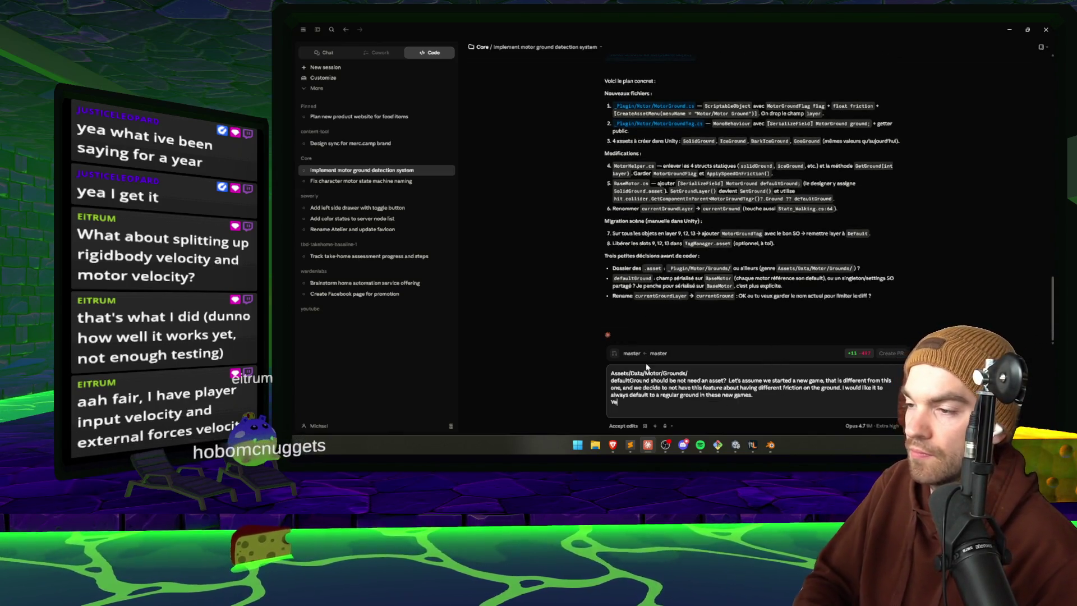
key(Return)
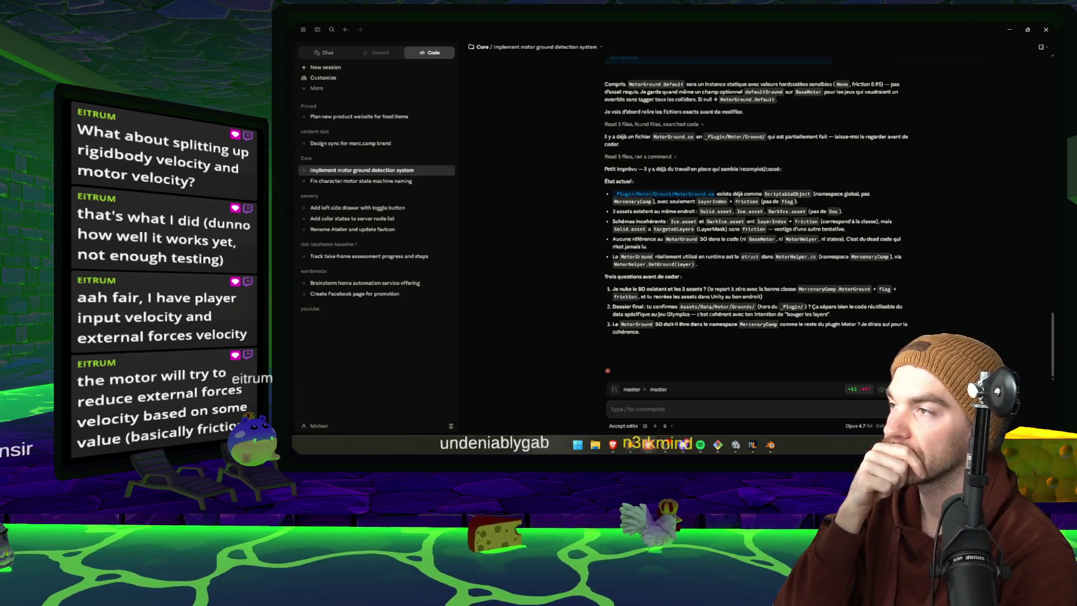
- Begin the reply in the message box with 'Nuke le SO existant'
click(612, 409)
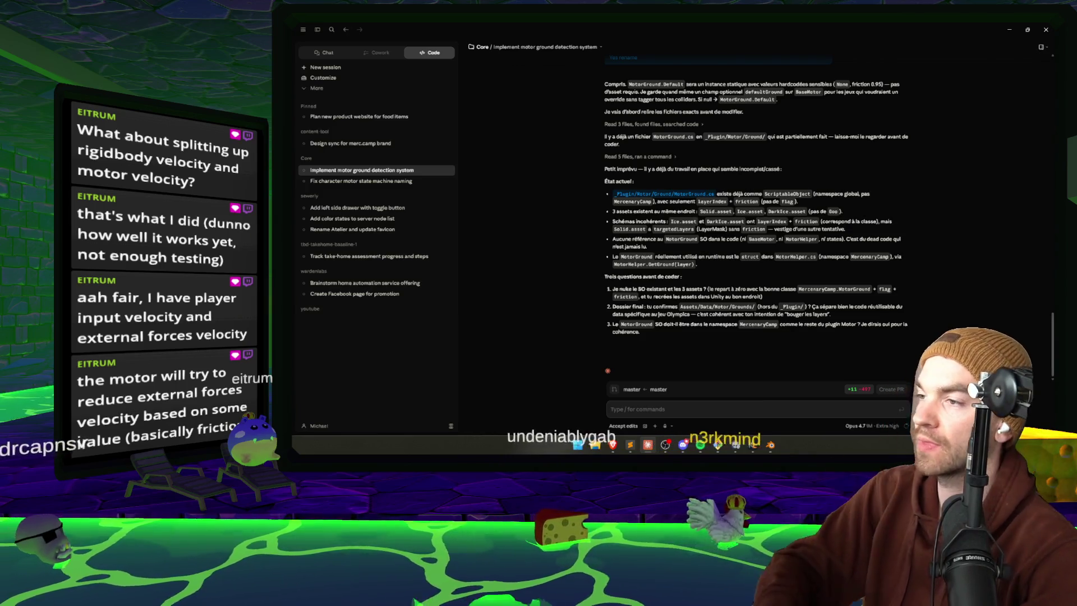
text(Nu)
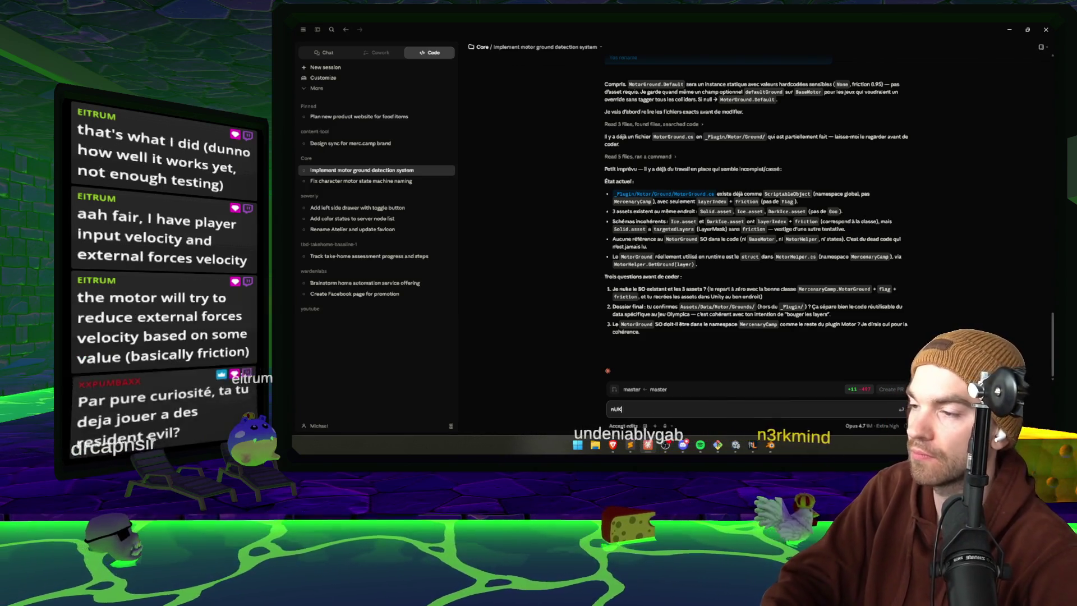
text(ke le SO existant)
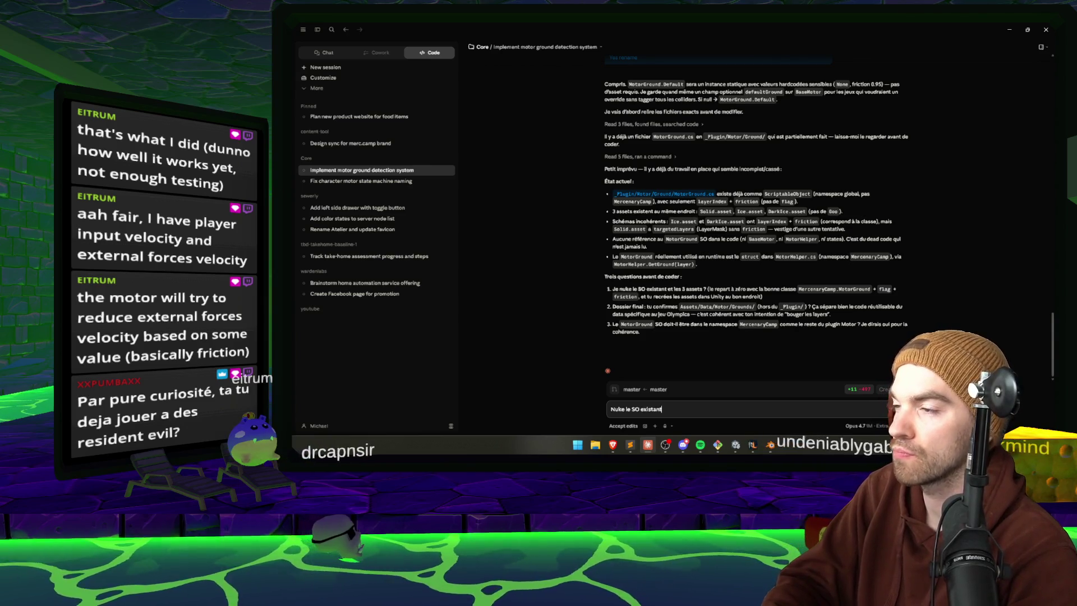
- Add the answers '2 : Oui' and '3 : même que motor' on new lines and send
key(shift+Return)
text(2 : Oui)
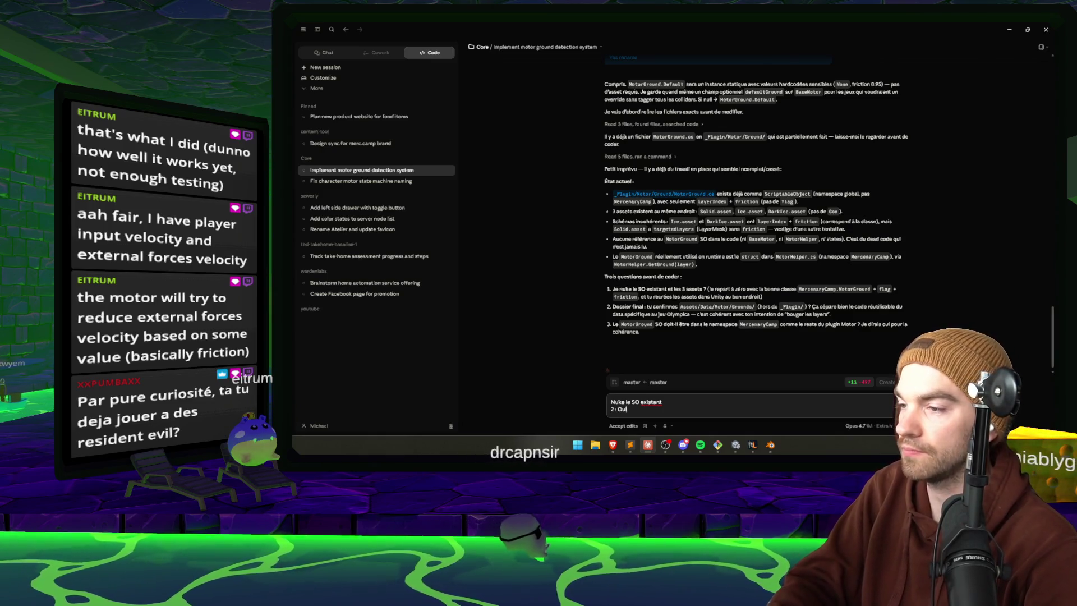
key(shift+Return)
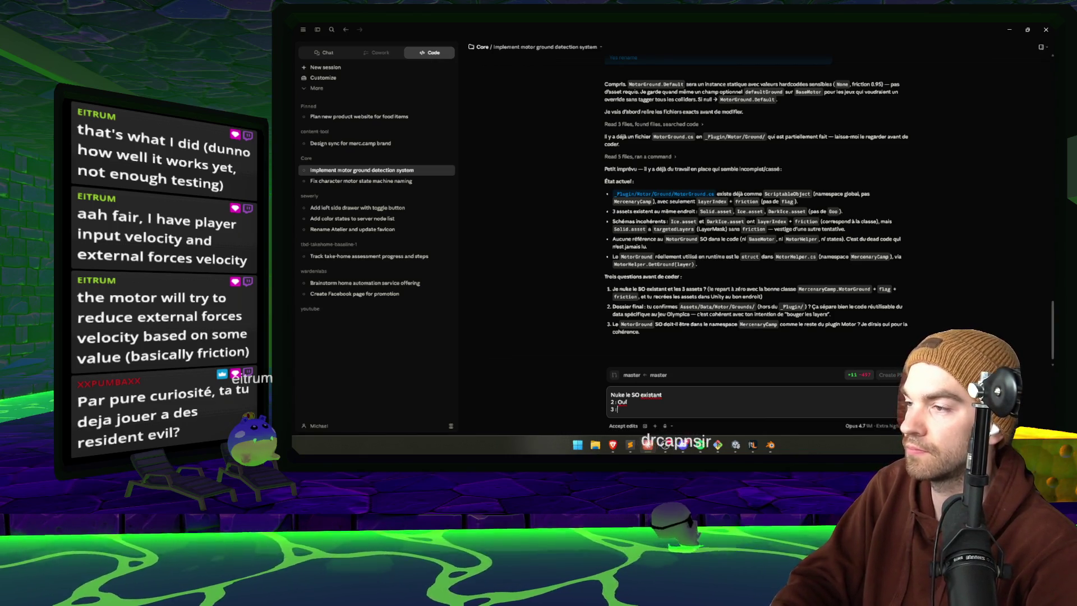
text(otor)
key(Return)
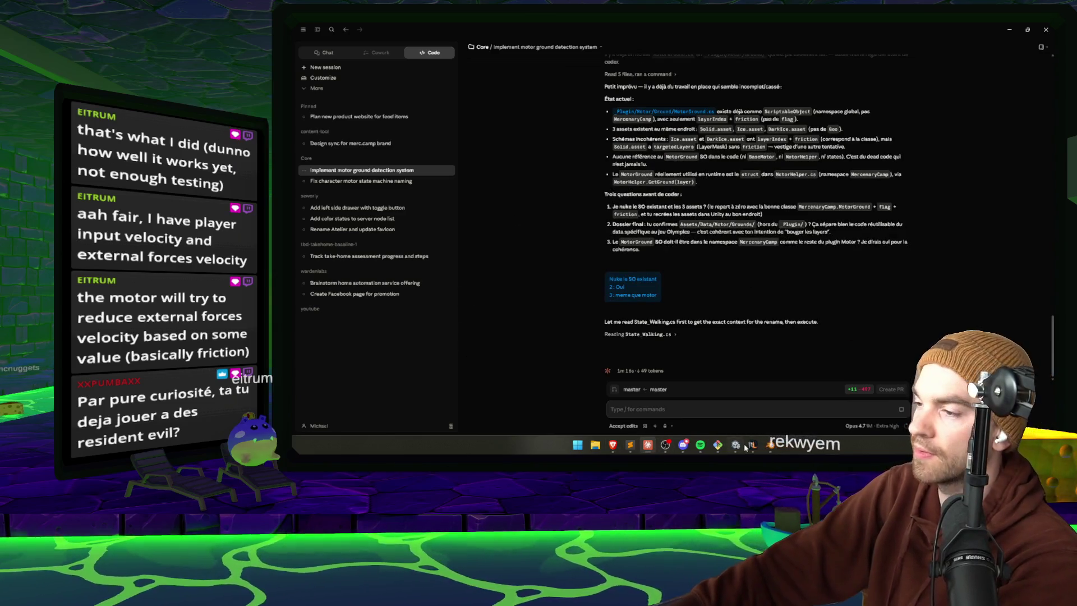
- Close the browser's GitLab Pipelines and clothing-store tabs, then bring the Unity editor forward
mouse_move(771, 449)
click(549, 408)
click(518, 28)
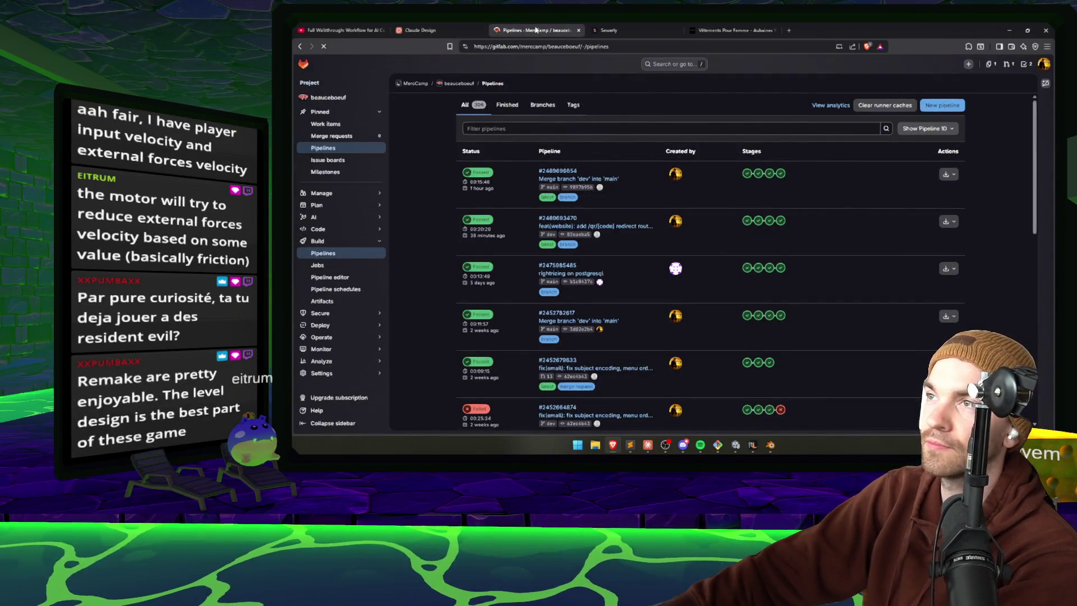
middle_click(536, 30)
click(621, 30)
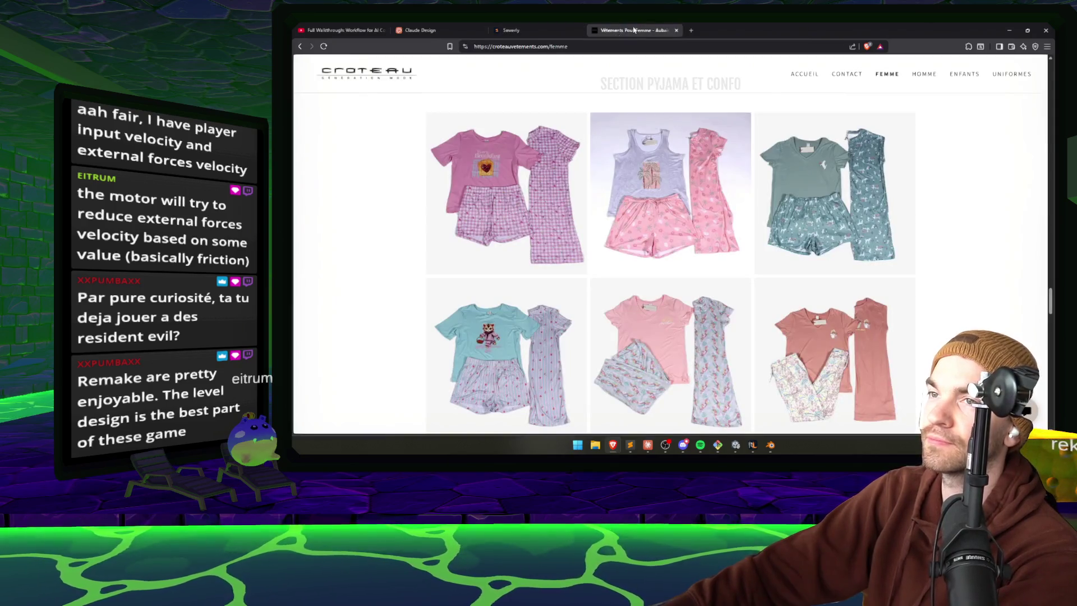
middle_click(633, 30)
key(alt+Tab)
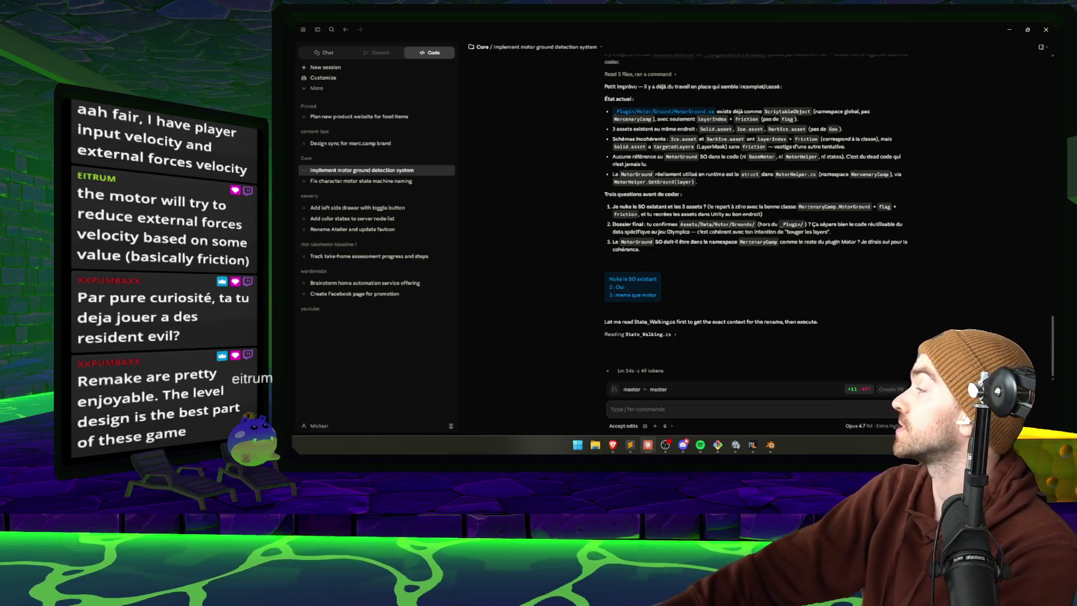
click(735, 446)
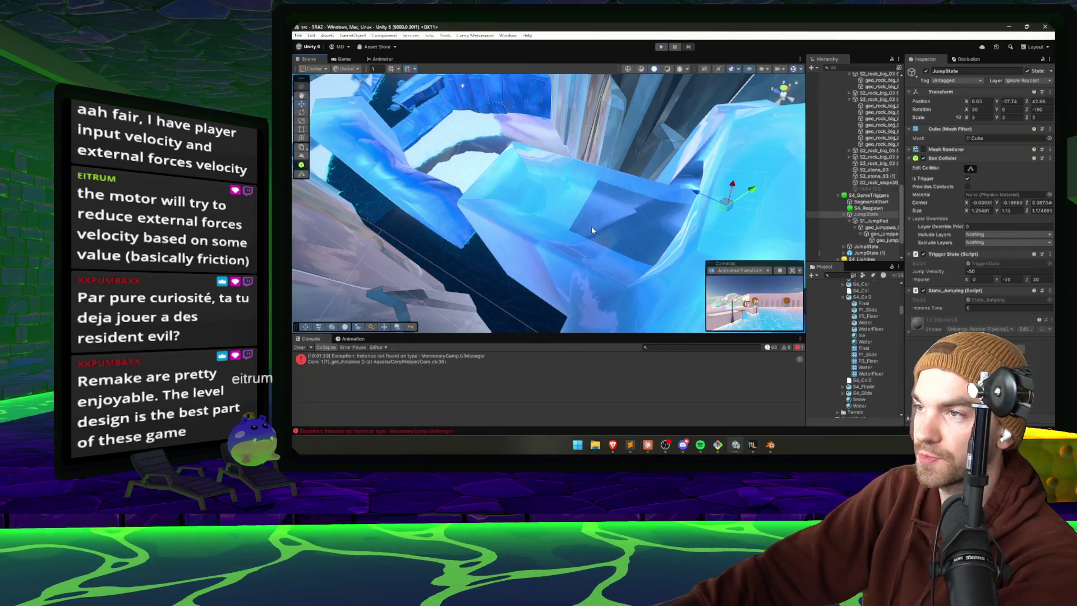
- Frame the JumpState jump pad in the Scene view, then return to the Claude Code chat
key(f)
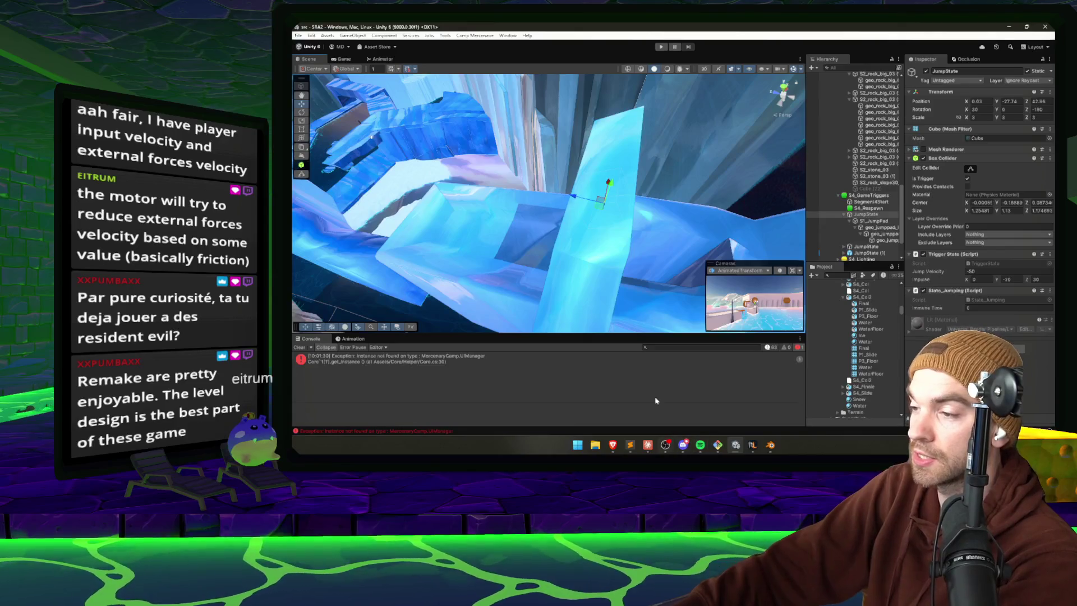
click(647, 446)
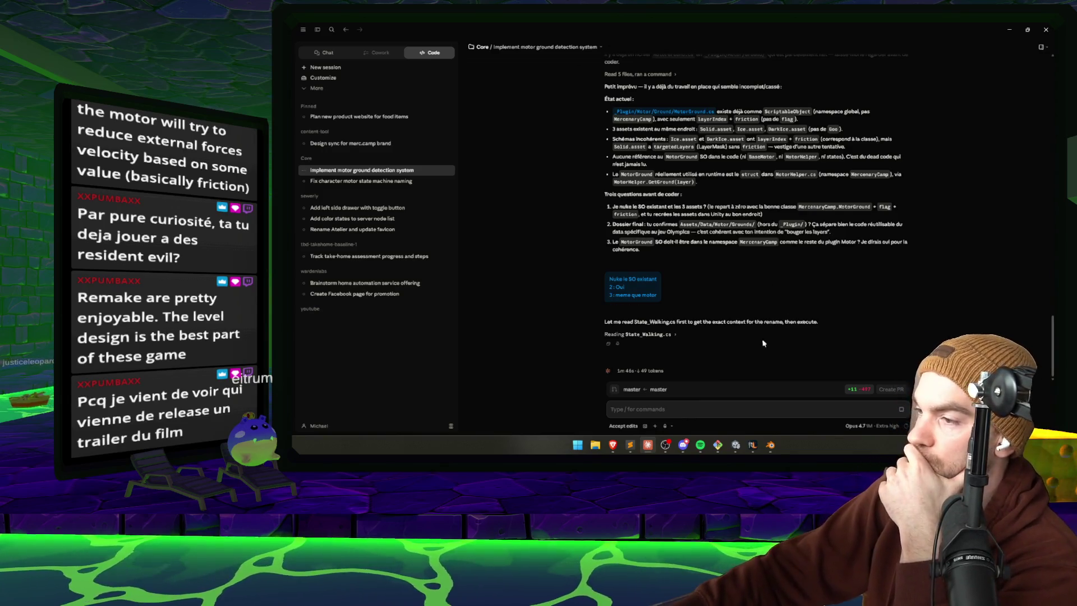
- Dictate and send a request making the coyote-jump impulse add to, not override, the existing impulse
click(665, 427)
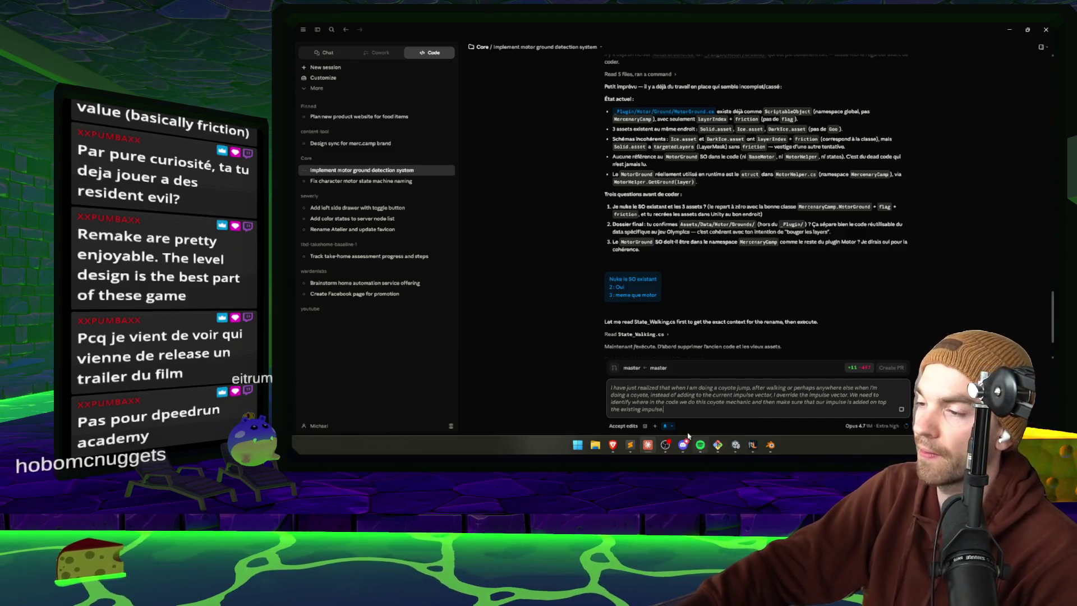
key(Return)
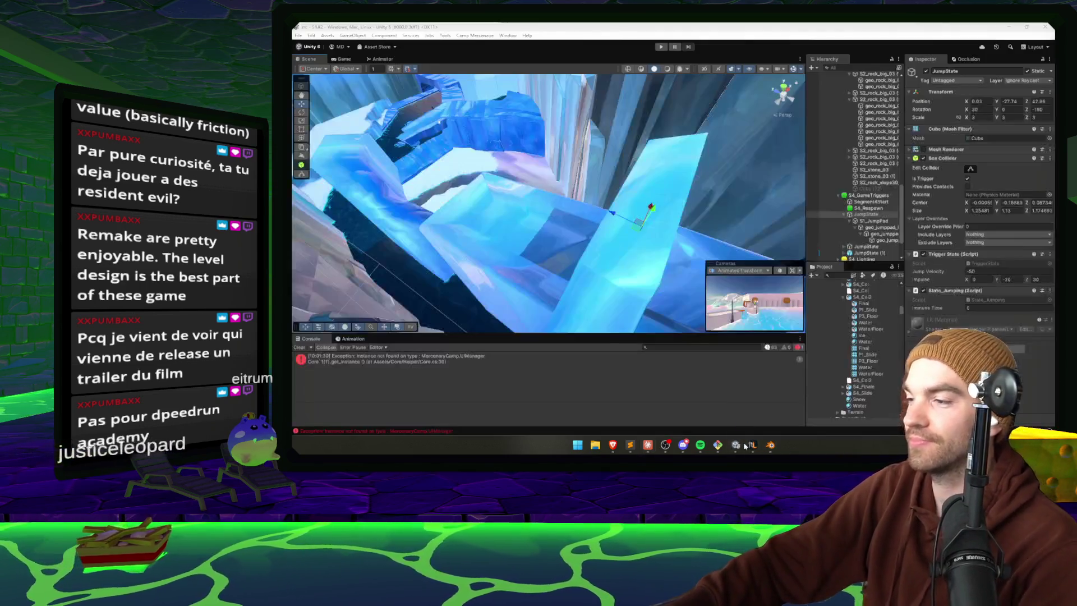
- Recompile in Unity and attempt Play, hitting CS1061 CurrentGroundLayer errors; select S4_Col2 (1)
click(772, 445)
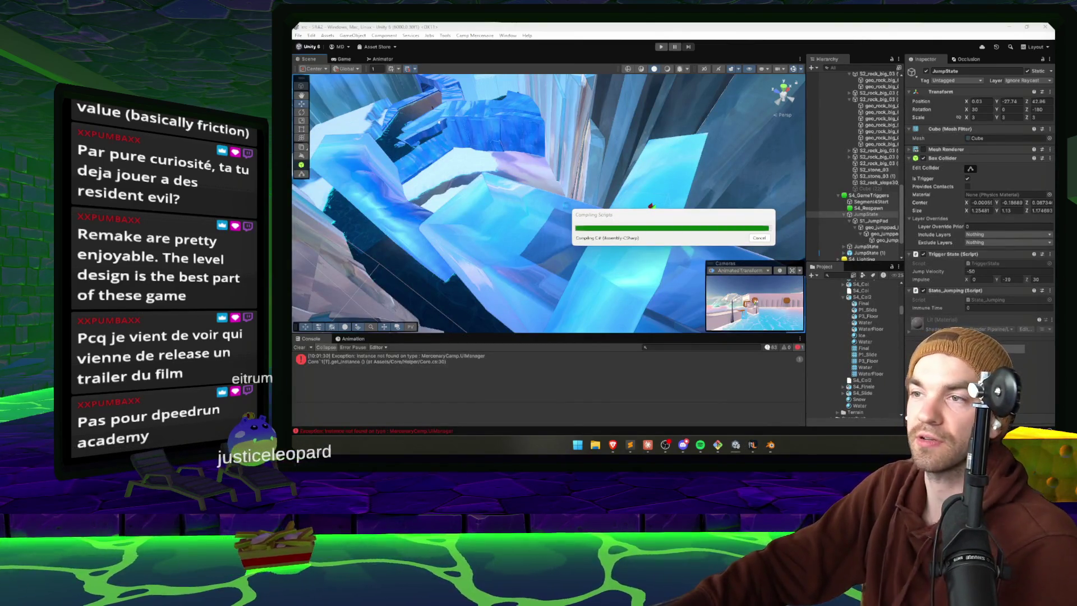
mouse_move(499, 194)
mouse_down()
mouse_move(649, 162)
mouse_move(538, 131)
mouse_move(606, 140)
mouse_move(600, 67)
mouse_move(576, 103)
mouse_up()
click(662, 48)
mouse_move(617, 185)
mouse_down()
mouse_move(603, 196)
mouse_move(619, 154)
mouse_move(643, 363)
mouse_up()
click(603, 196)
click(770, 445)
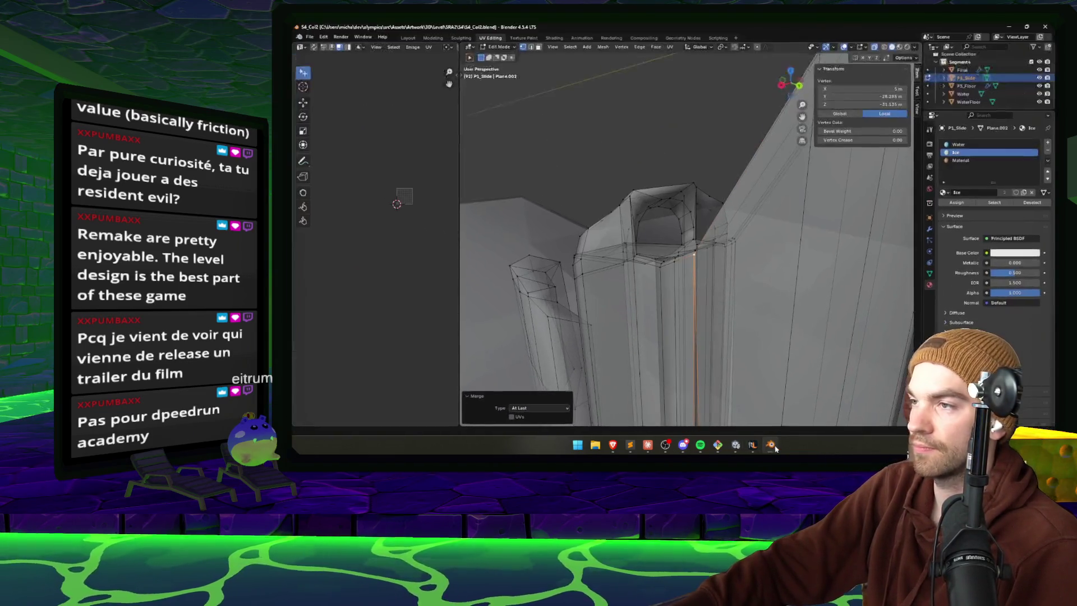
- Lower the selected P1_Slide wall-corner vertices about 0.55 m along Z and save S4_Col2
mouse_move(728, 222)
mouse_down()
mouse_move(705, 239)
mouse_move(705, 280)
mouse_up()
alt+click(705, 238)
key(g)
key(z)
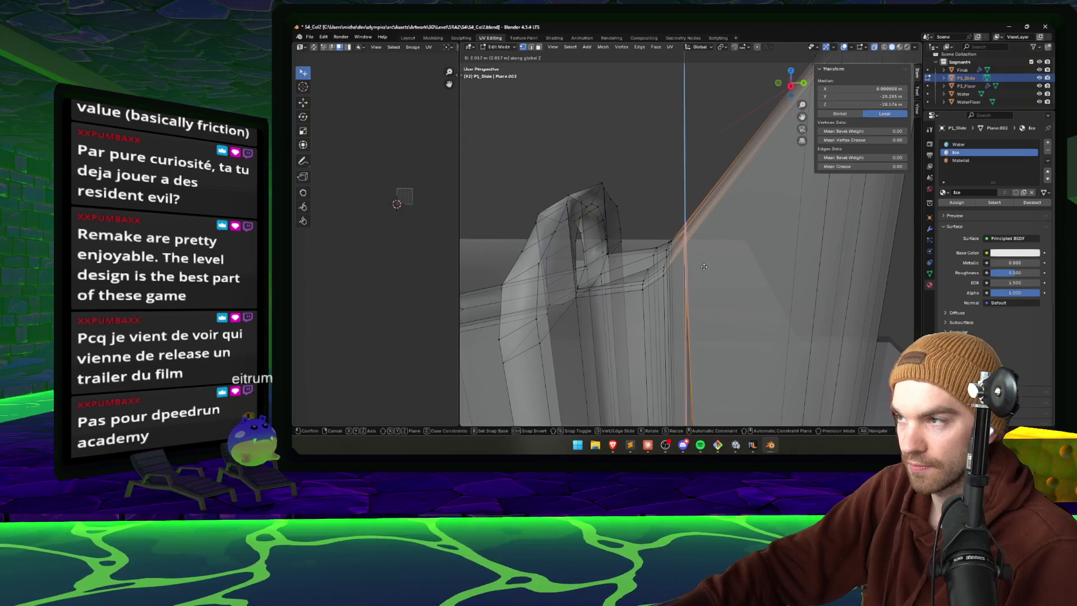
click(704, 267)
key(g)
click(704, 259)
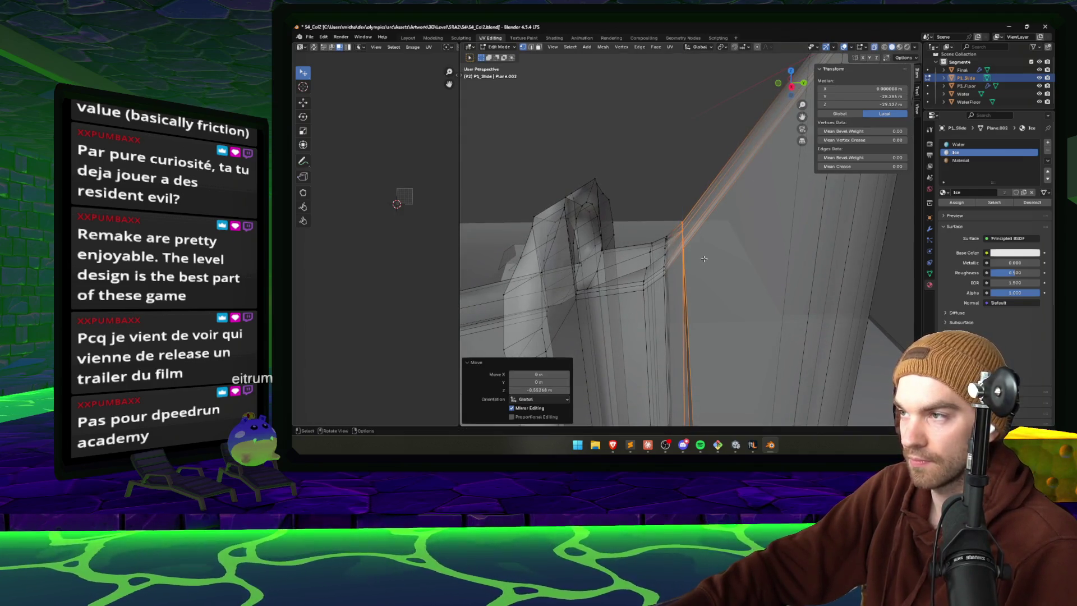
key(ctrl+s)
- Try moving another slide face down about 4.26 m, then undo that move
mouse_move(702, 269)
mouse_down()
mouse_move(666, 243)
mouse_move(720, 259)
mouse_move(738, 237)
mouse_move(763, 235)
mouse_move(777, 253)
mouse_move(819, 263)
mouse_move(793, 293)
mouse_move(697, 241)
mouse_move(689, 250)
mouse_move(653, 214)
mouse_up()
key(g)
key(z)
click(720, 264)
click(738, 237)
key(g)
click(756, 248)
key(ctrl+z)
- In vertex mode, select the slide's inner-corner edge and lower it about 1.76 m along Z
key(alt+a)
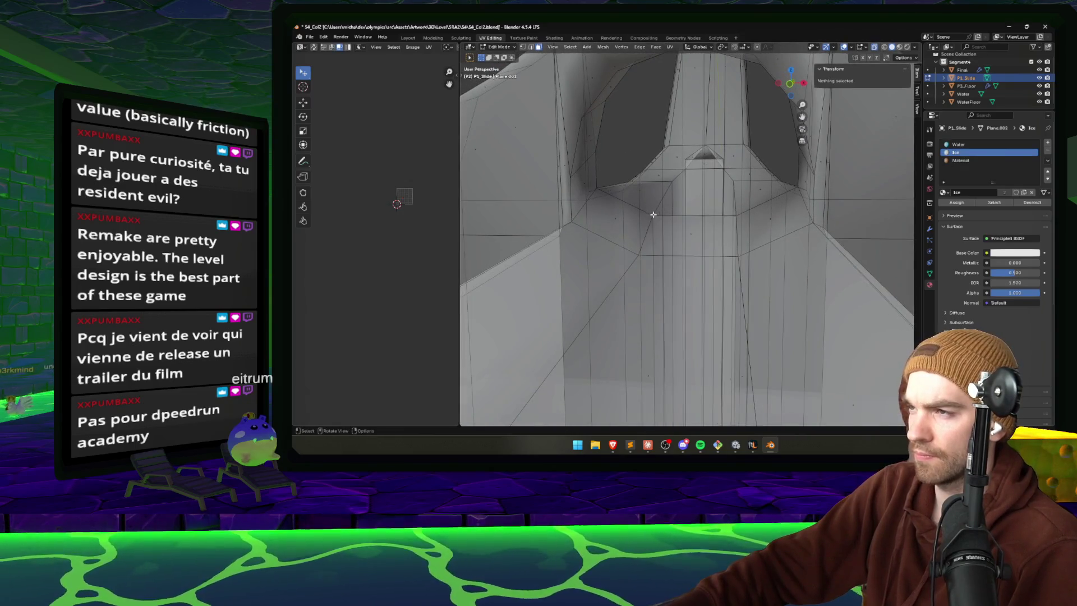
key(1)
click(659, 219)
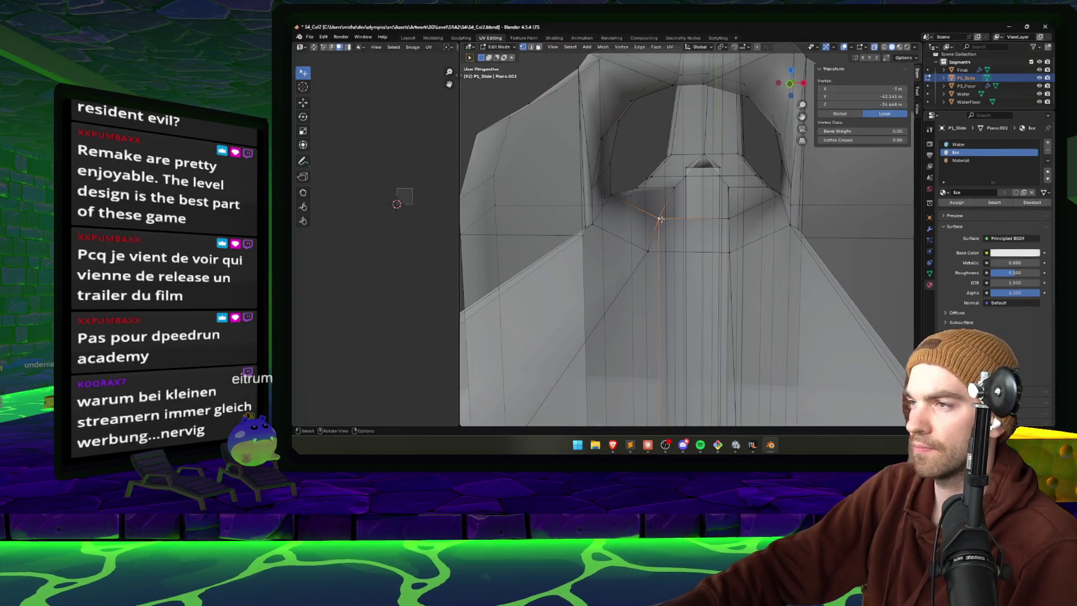
shift+click(729, 219)
key(g)
key(z)
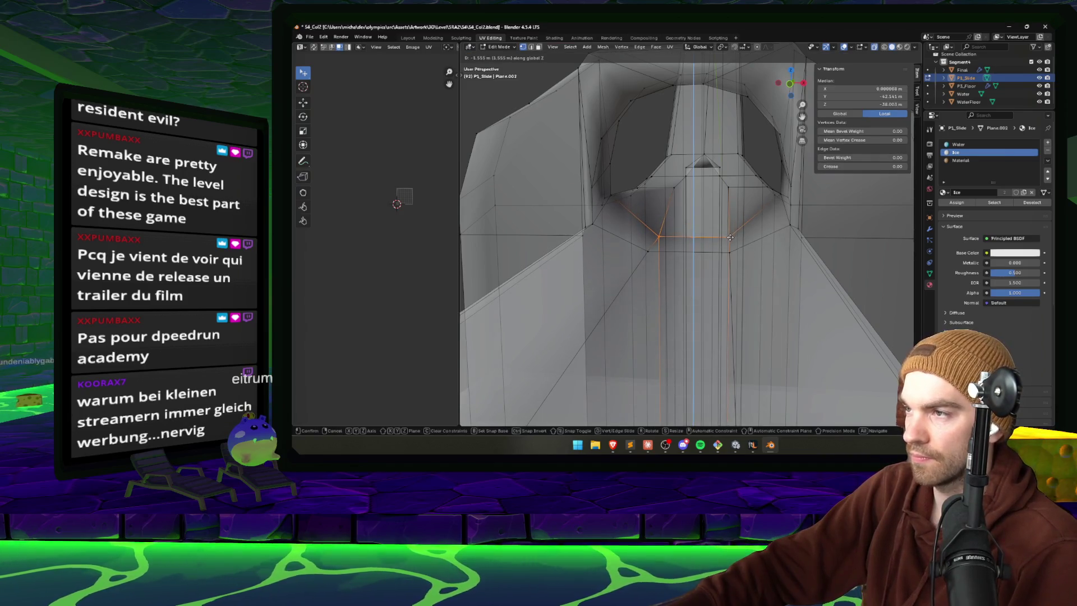
click(730, 240)
mouse_move(730, 240)
mouse_down()
mouse_move(467, 269)
mouse_move(815, 237)
mouse_move(684, 253)
mouse_up()
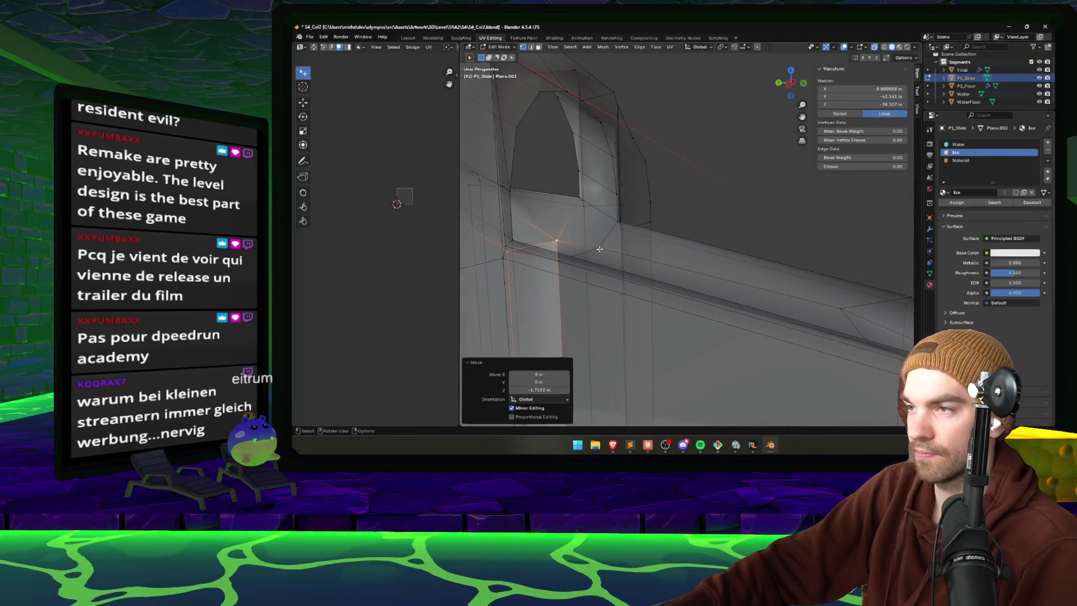
mouse_move(779, 279)
mouse_down()
mouse_move(596, 245)
mouse_move(538, 250)
mouse_move(627, 221)
mouse_move(610, 253)
mouse_move(545, 268)
mouse_move(667, 279)
mouse_up()
click(528, 266)
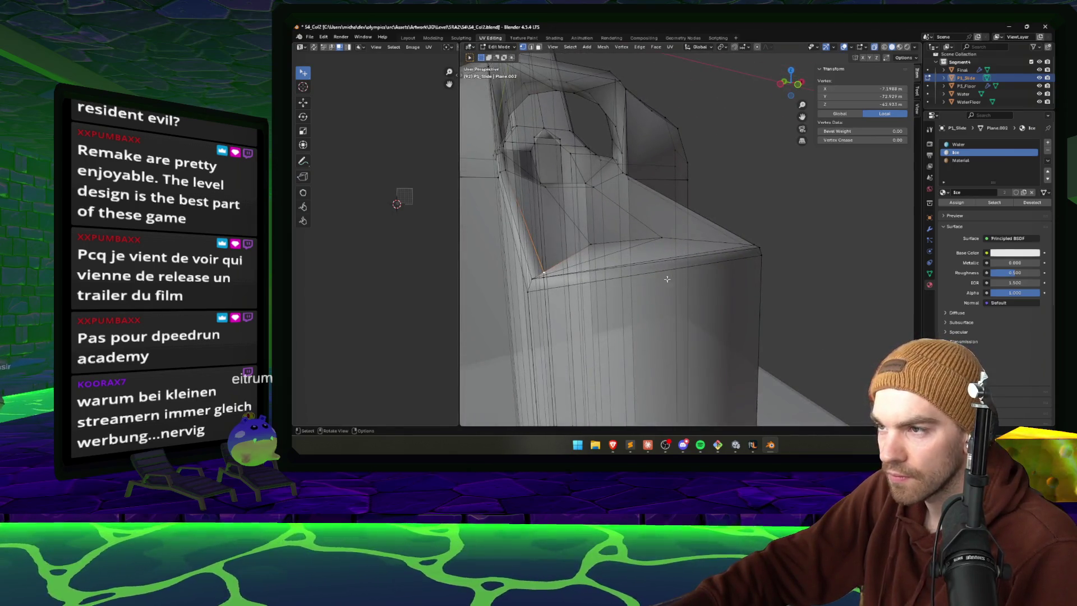
- Merge the stray wall-corner vertices of the slide collider with Merge At Last
key(m)
click(533, 280)
drag(534, 280, 646, 282)
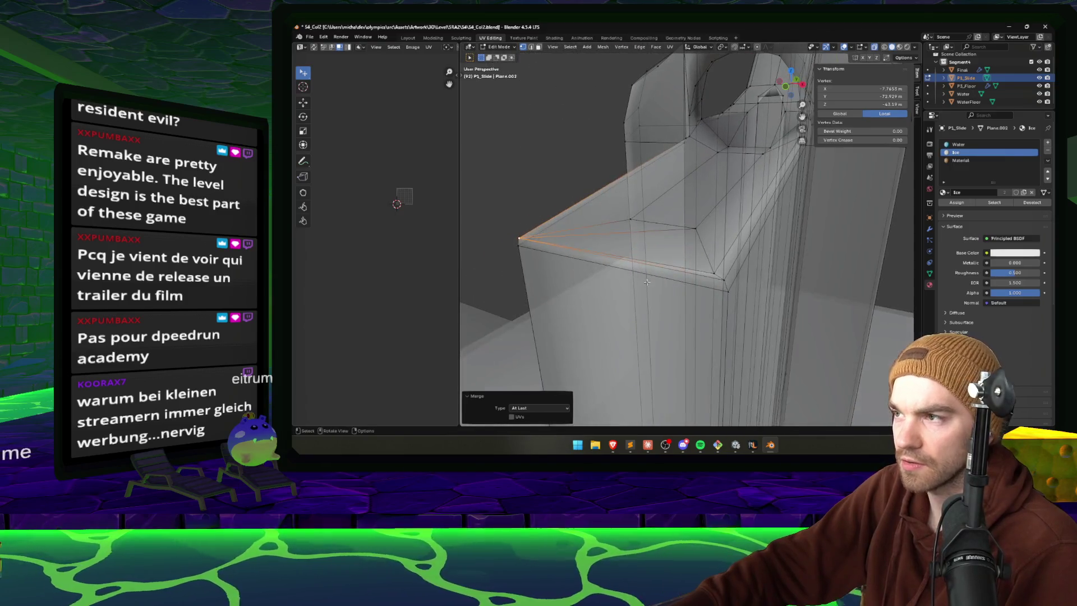
shift+click(721, 277)
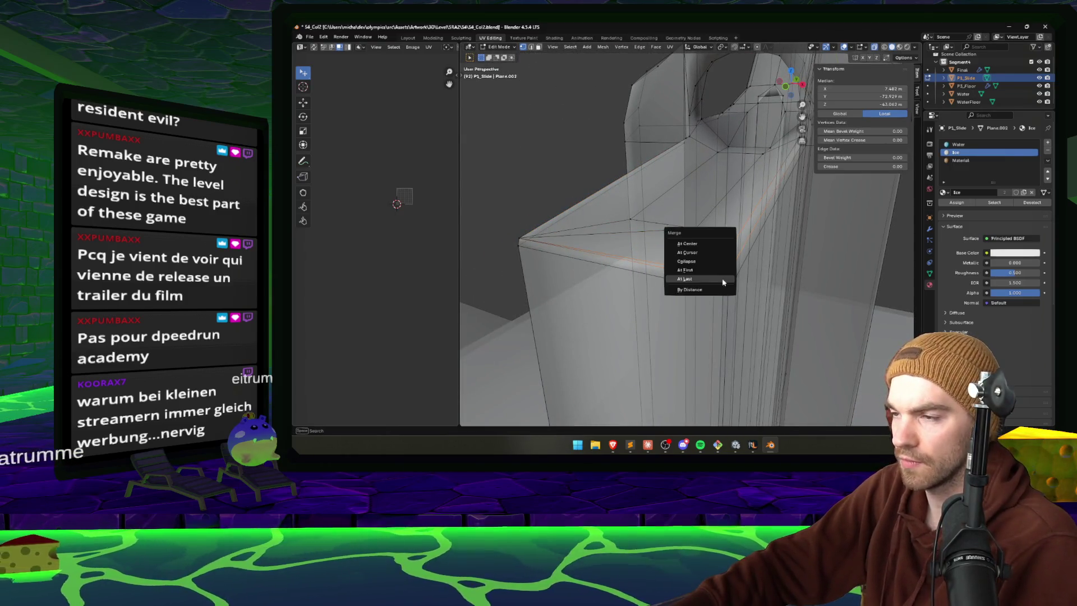
click(693, 280)
mouse_move(693, 280)
mouse_down()
mouse_move(631, 248)
mouse_move(673, 240)
mouse_up()
- Apply a quick edit to a top edge of the slide, then toggle Edit Mode off and on
click(627, 248)
key(m)
key(Escape)
key(x)
click(628, 247)
key(Tab)
mouse_move(642, 245)
mouse_down()
mouse_move(578, 252)
mouse_move(629, 264)
mouse_up()
key(Tab)
- Lower the slide block's top edge along Z and save S4_Col2.blend
click(601, 236)
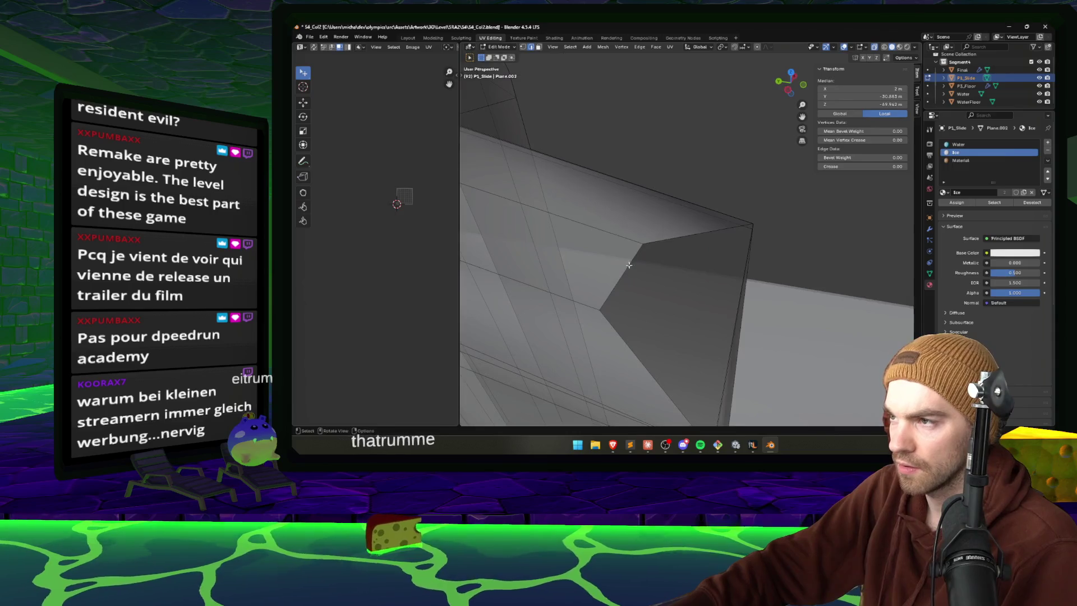
shift+click(624, 340)
mouse_move(623, 340)
mouse_down()
mouse_move(765, 246)
mouse_move(494, 263)
mouse_up()
key(f)
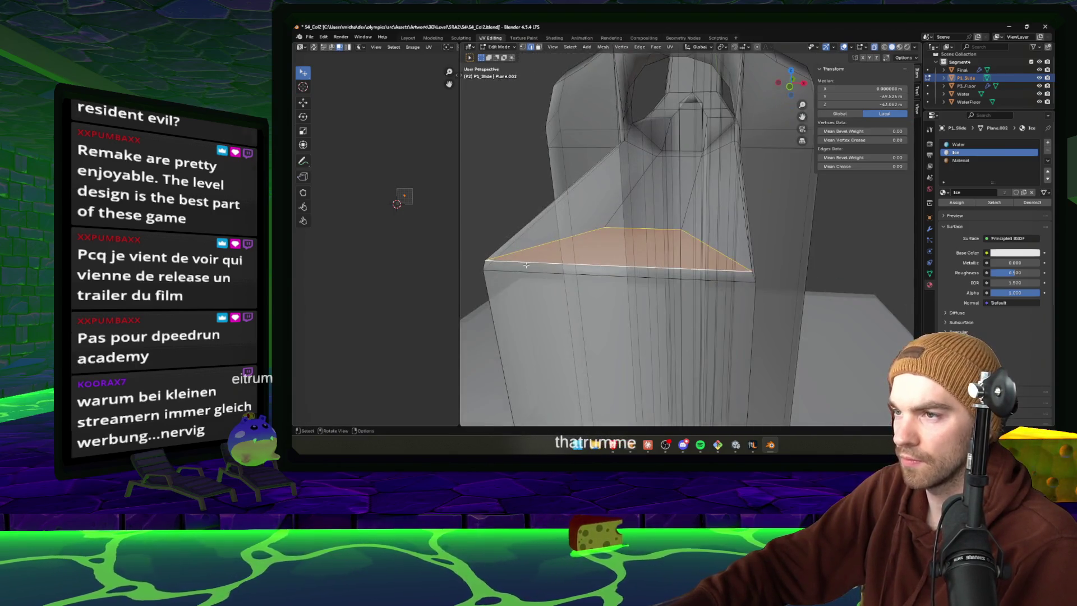
click(485, 262)
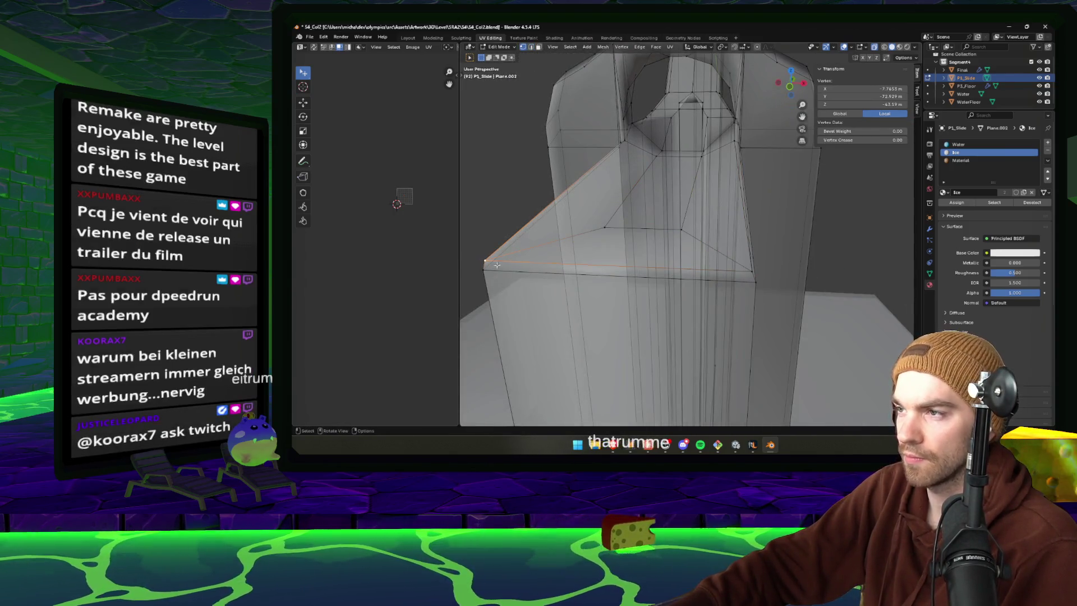
shift+click(752, 271)
key(g)
key(z)
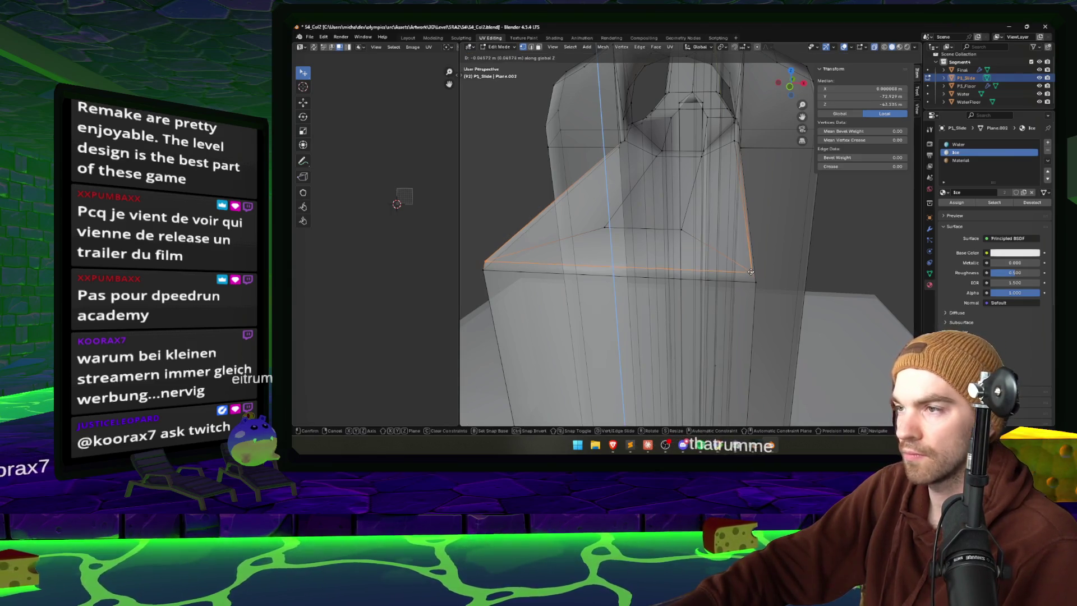
click(749, 277)
key(ctrl+s)
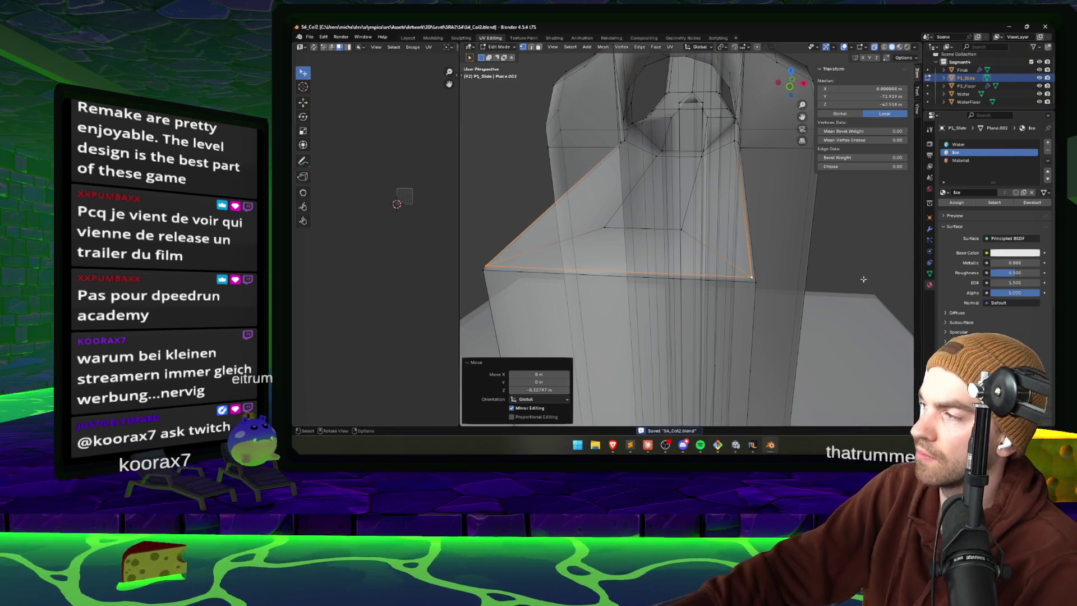
- Drop the block's opposite top edge 0.606 m, save S4_Col2.blend and clear the selection
mouse_move(710, 248)
mouse_down()
mouse_move(675, 221)
mouse_move(628, 259)
mouse_move(571, 258)
mouse_move(617, 272)
mouse_up()
click(627, 261)
shift+click(569, 254)
key(g)
key(z)
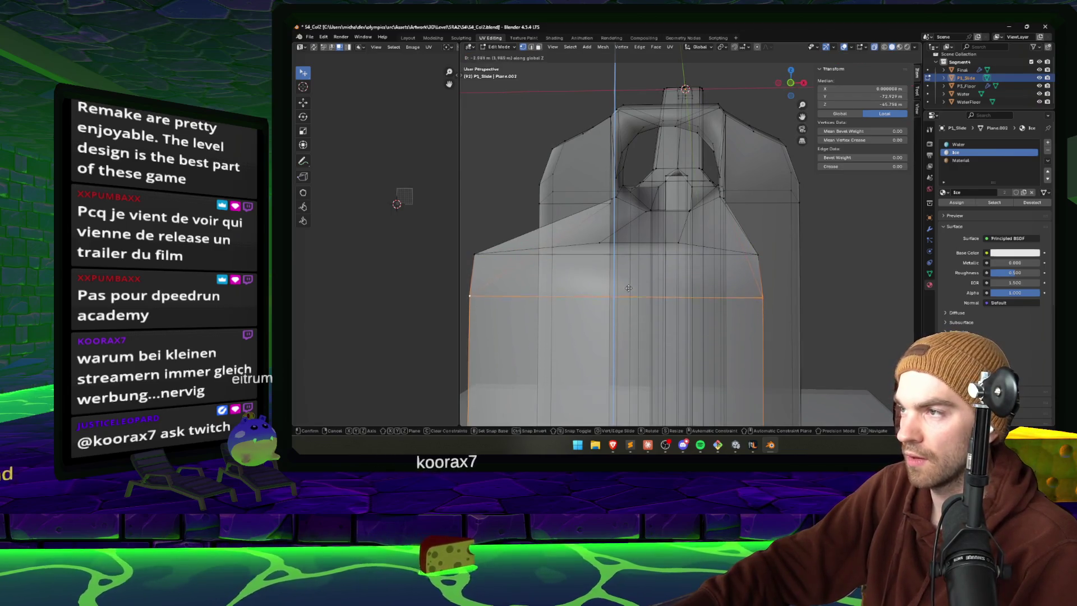
click(625, 263)
mouse_move(625, 263)
mouse_down()
mouse_move(638, 249)
mouse_move(557, 265)
mouse_up()
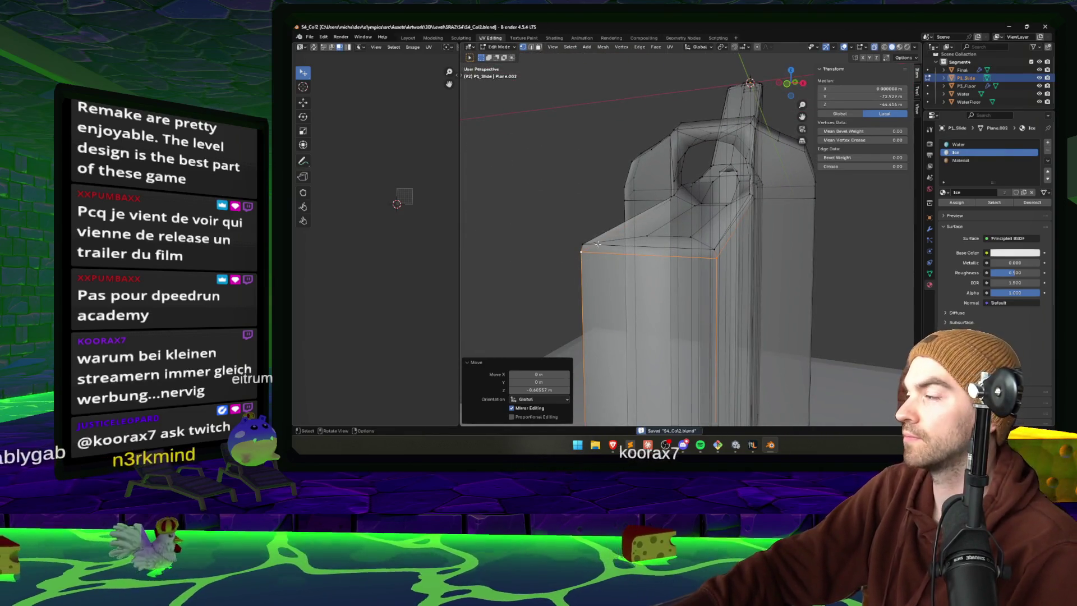
key(ctrl+s)
click(745, 365)
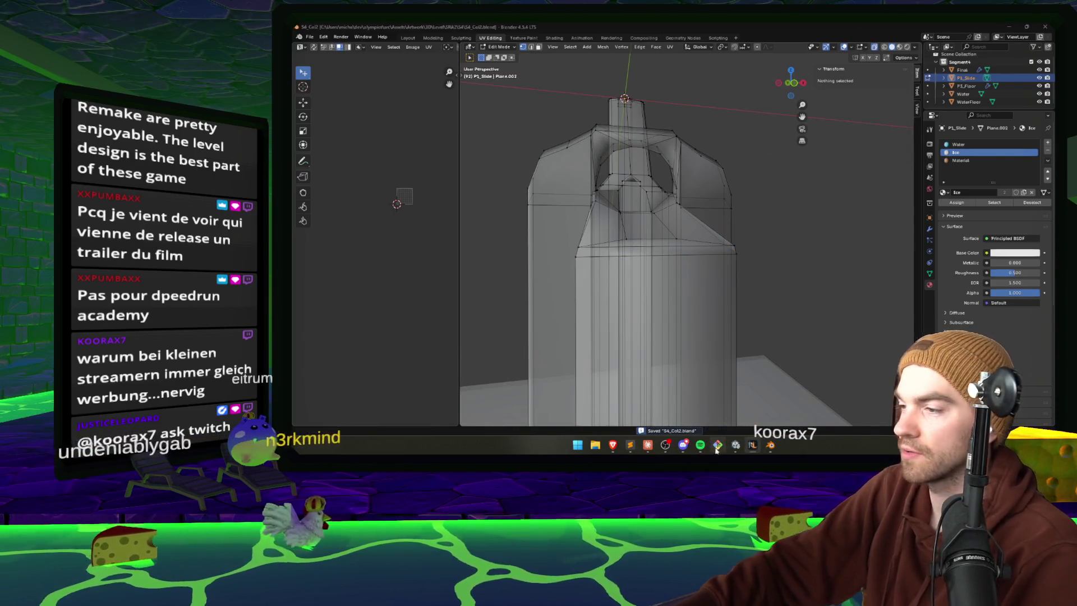
click(736, 445)
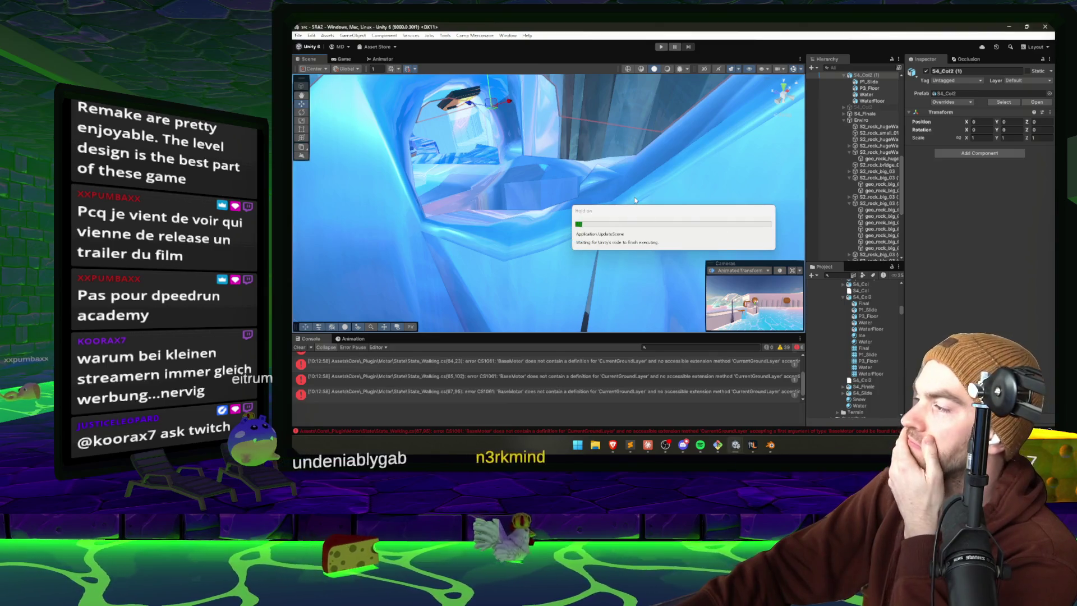
- Play-test running down the ice slide with the F1 debug overlay, reaching 17.0 speed, then stop
drag(561, 211, 589, 228)
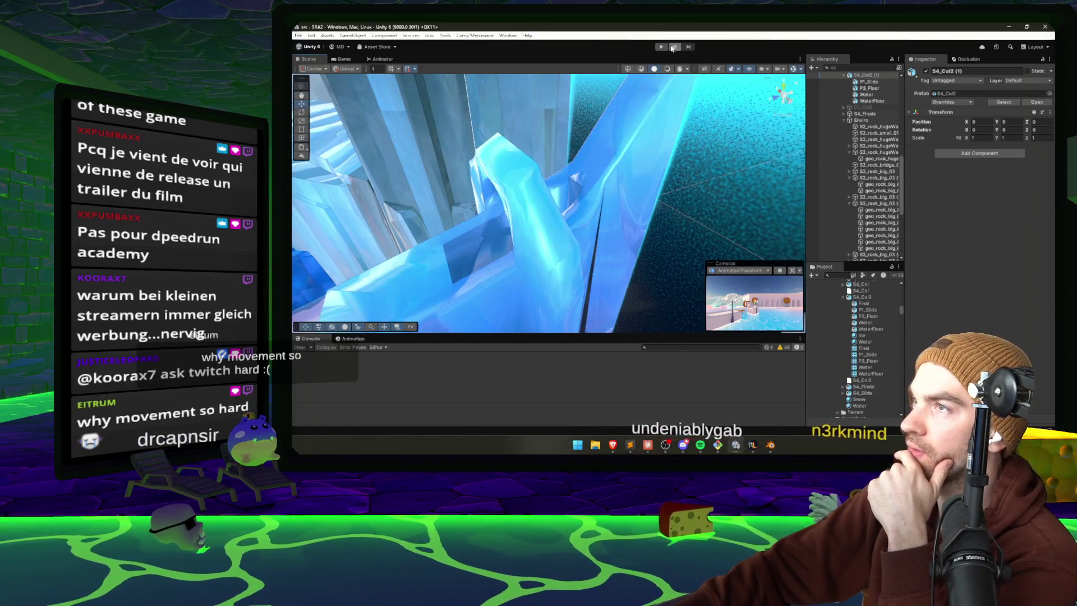
key(ctrl+p)
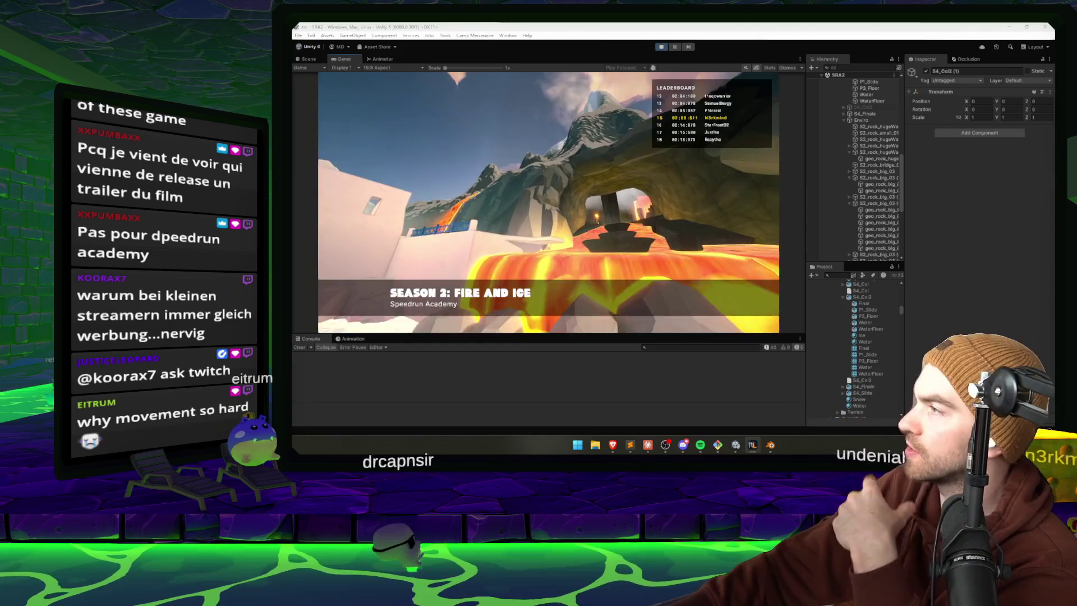
key(w)
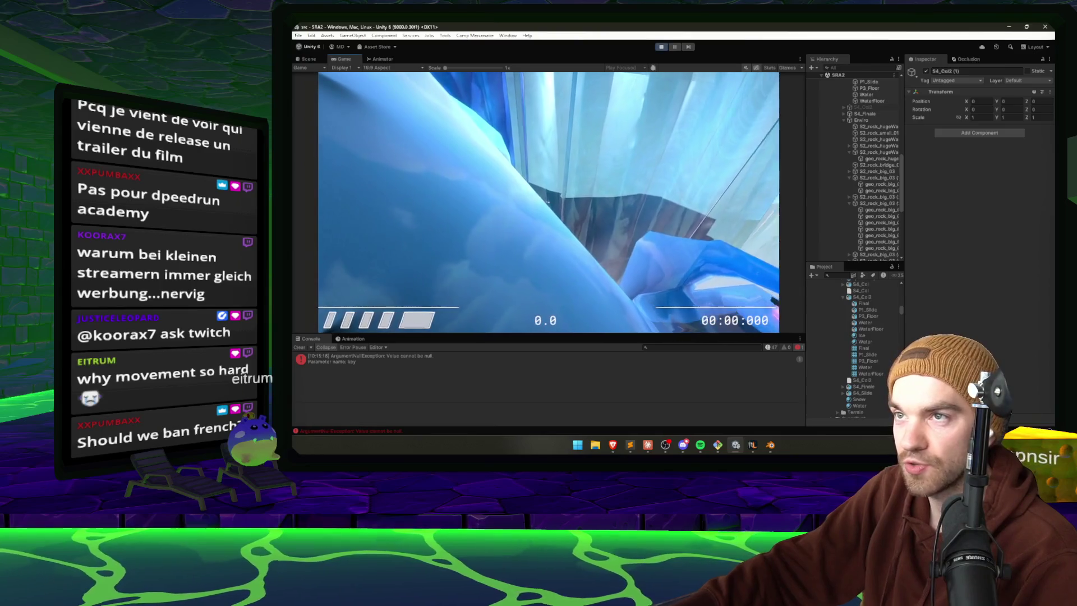
key(F1)
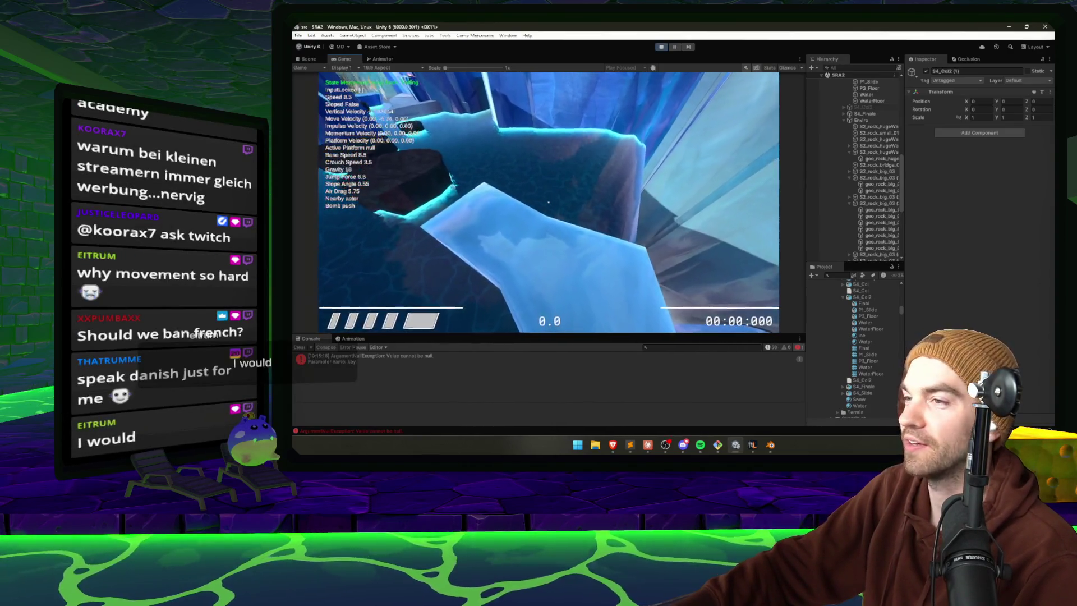
key(Escape)
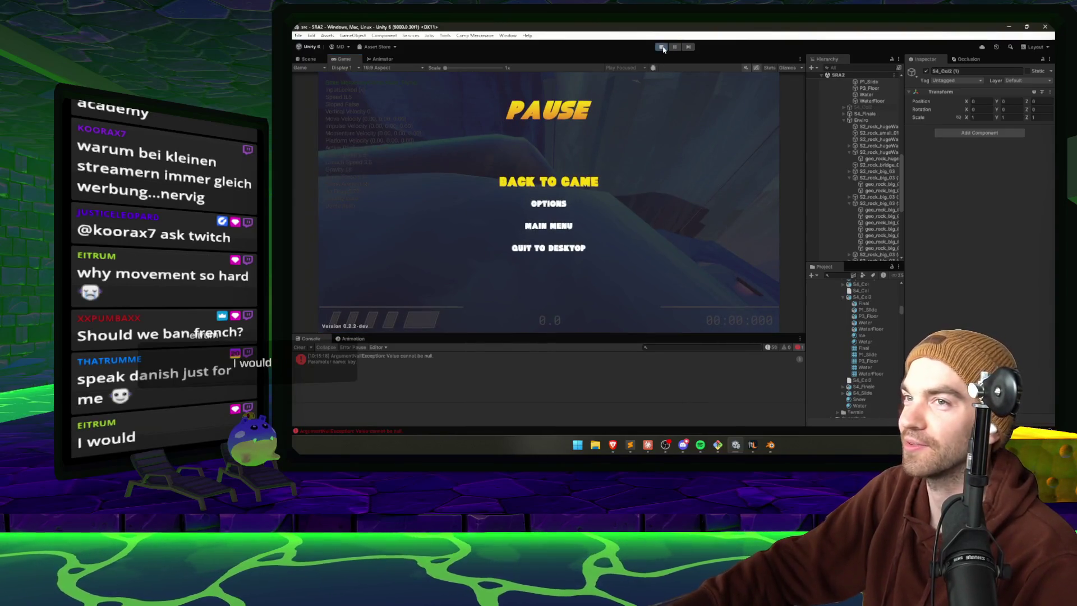
key(ctrl+p)
click(544, 267)
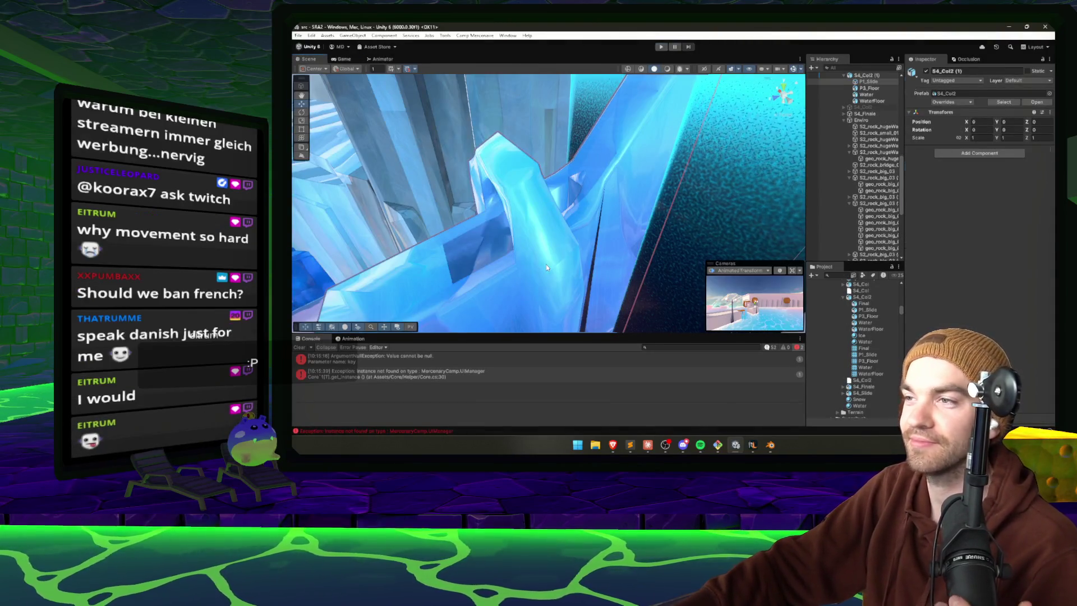
- Add a Motor Ground Tag component to P1_Slide, leaving its Ground field as None
click(298, 348)
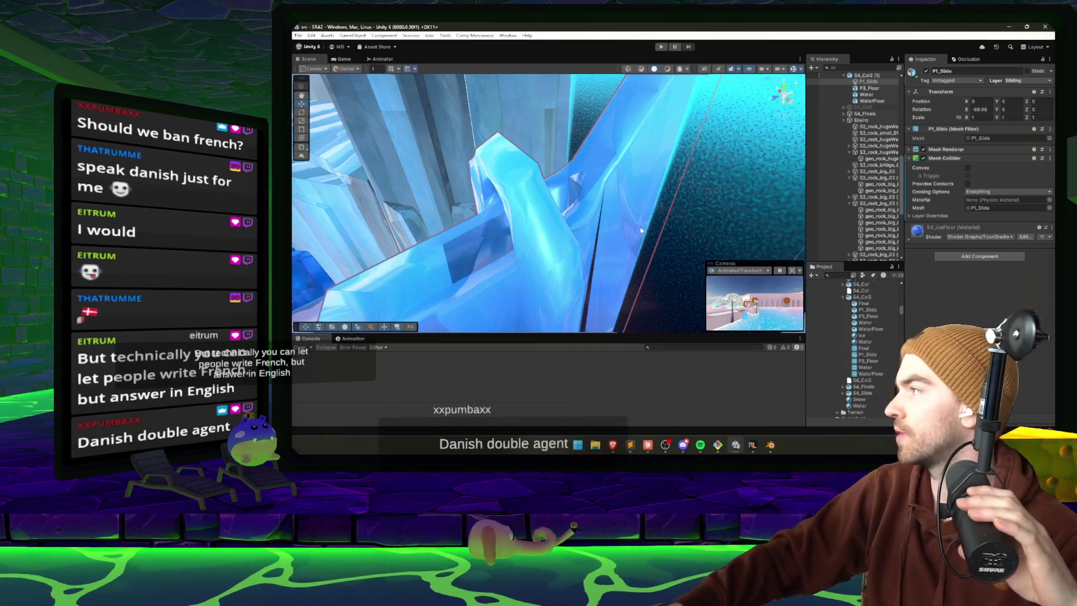
key(alt+Tab)
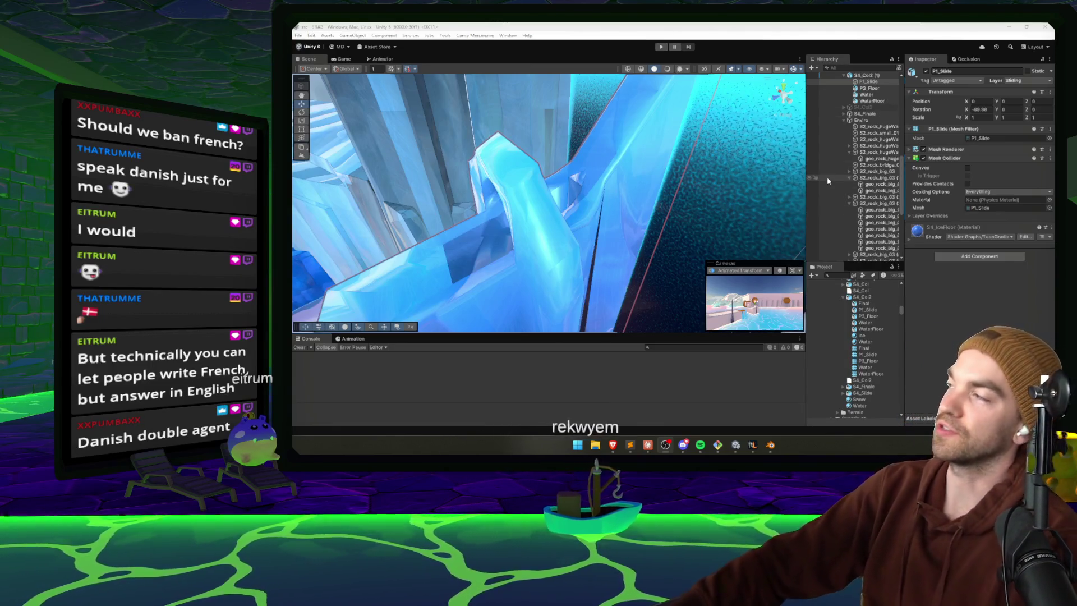
drag(645, 168, 582, 151)
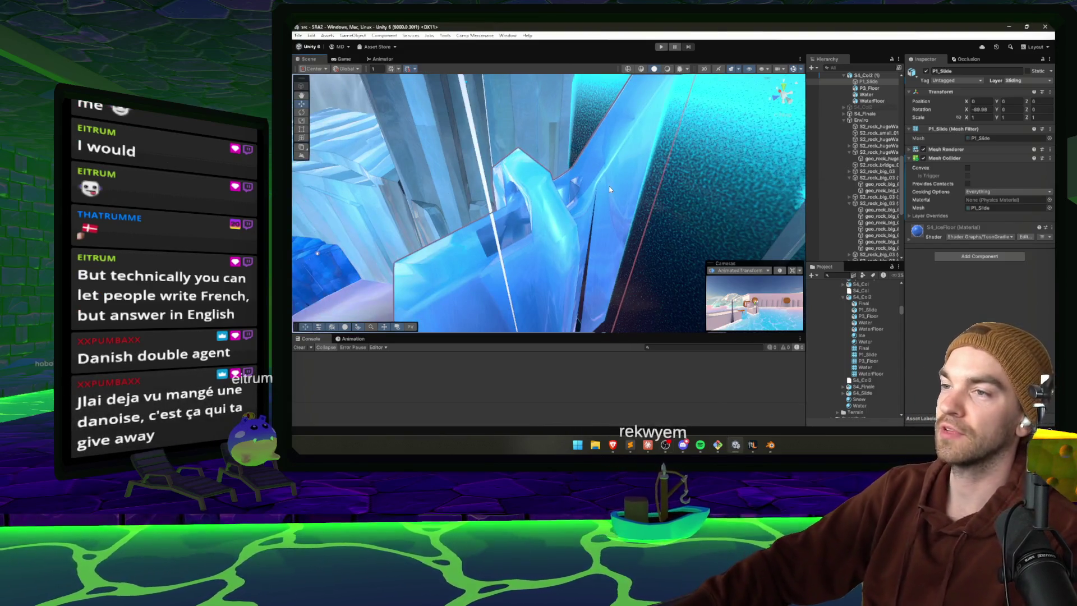
mouse_move(610, 189)
mouse_down()
mouse_move(625, 152)
mouse_move(489, 235)
mouse_move(596, 205)
mouse_up()
click(963, 259)
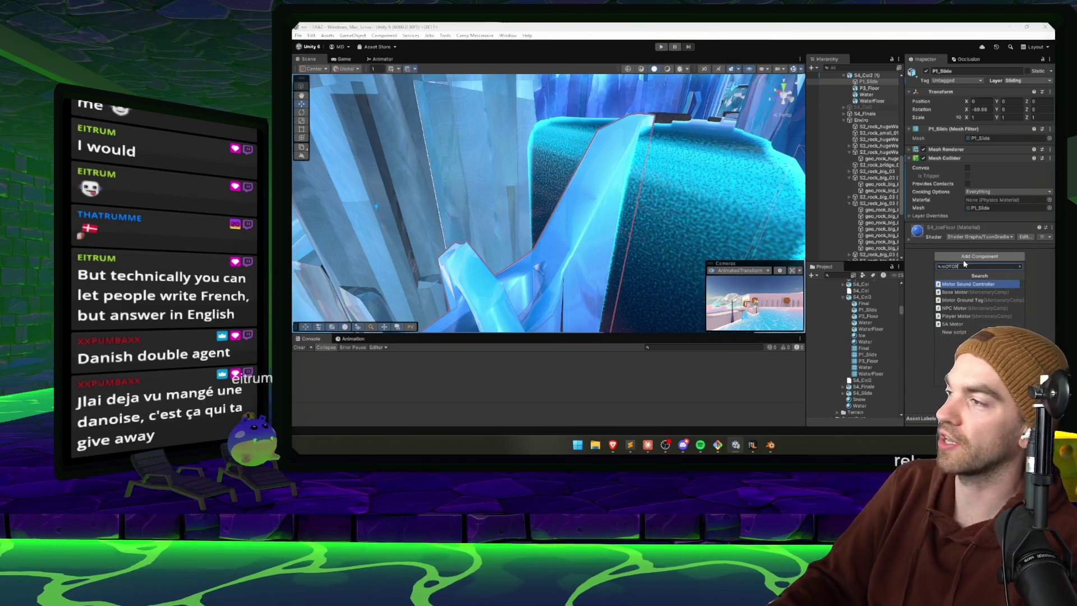
key(Down)
key(Down)
key(Return)
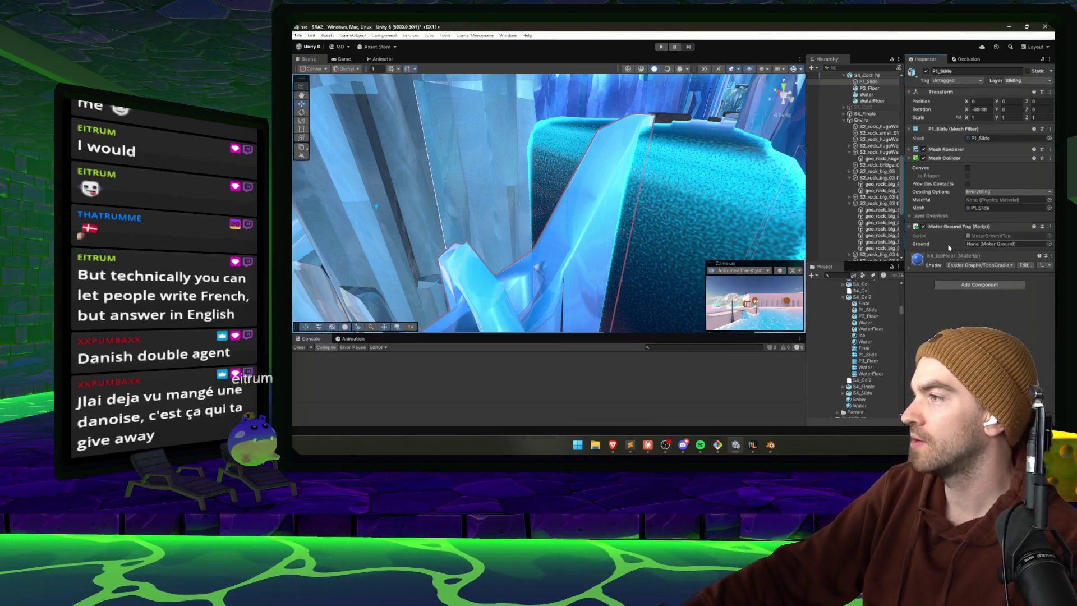
scroll(842, 315, up, 10)
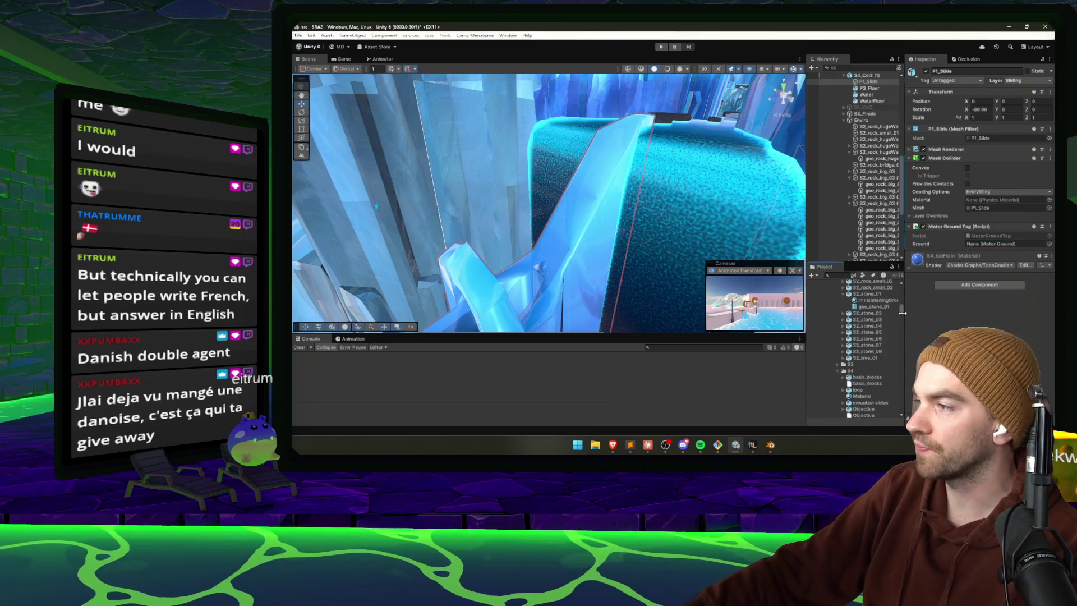
- Collapse the Level, Artwork, 3D artwork, _toClean and Settings folders and inspect Scripts
click(826, 323)
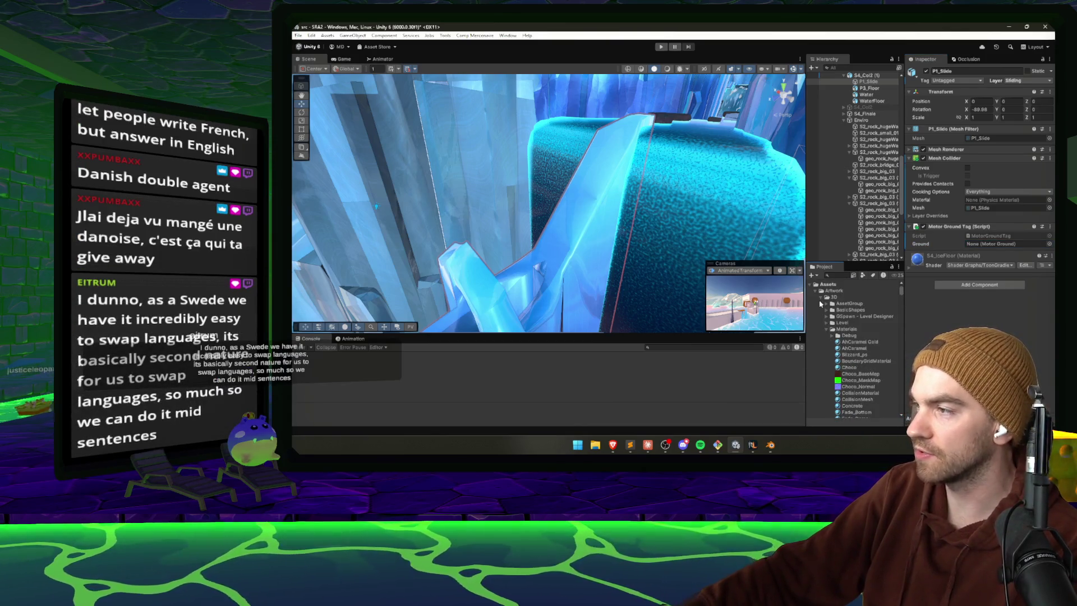
click(820, 297)
click(822, 304)
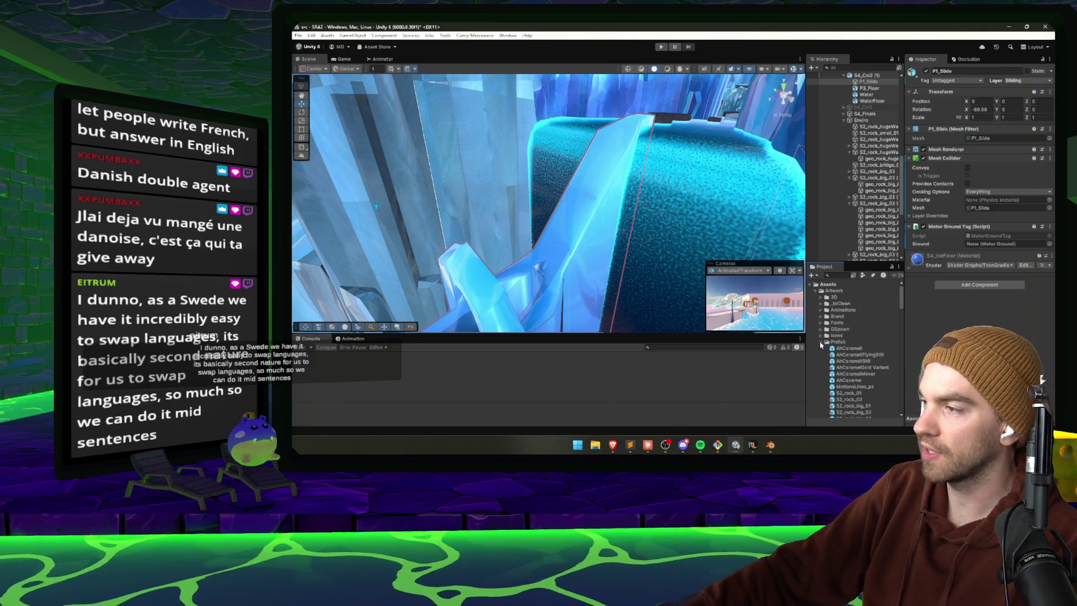
click(817, 291)
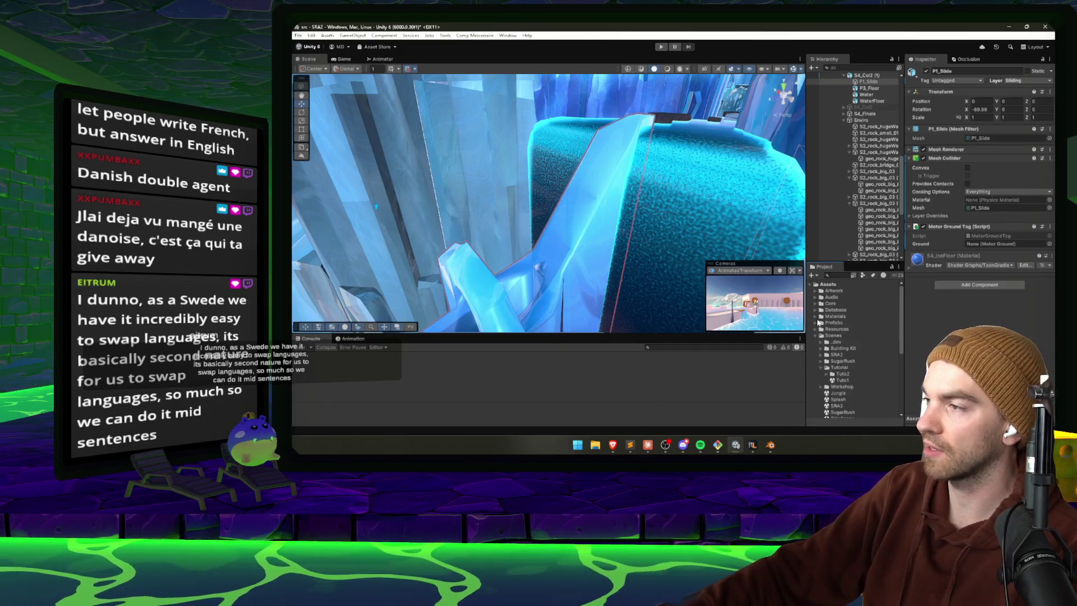
click(817, 349)
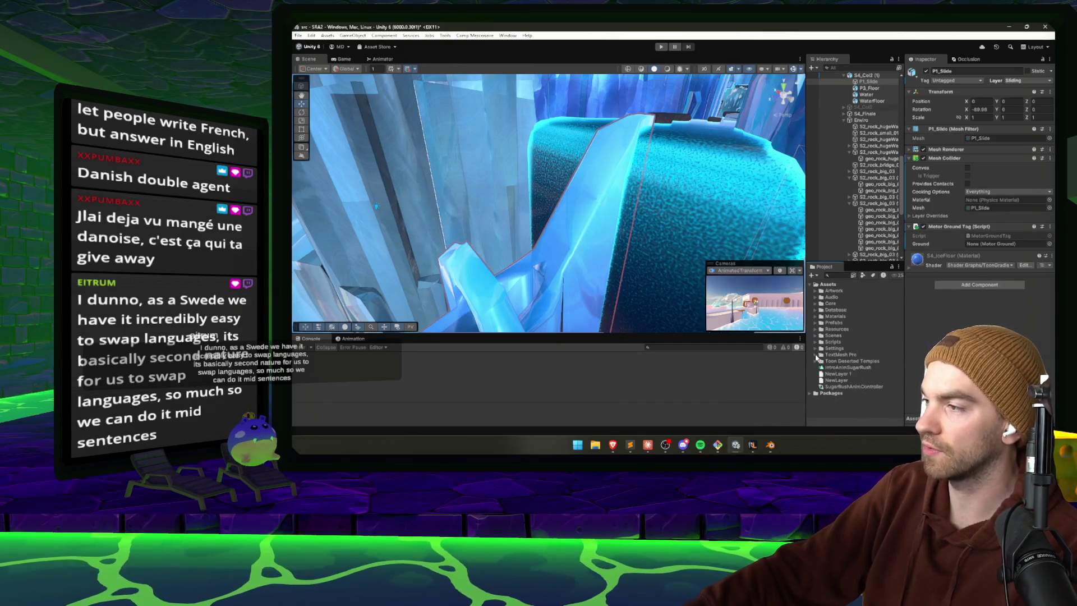
click(818, 343)
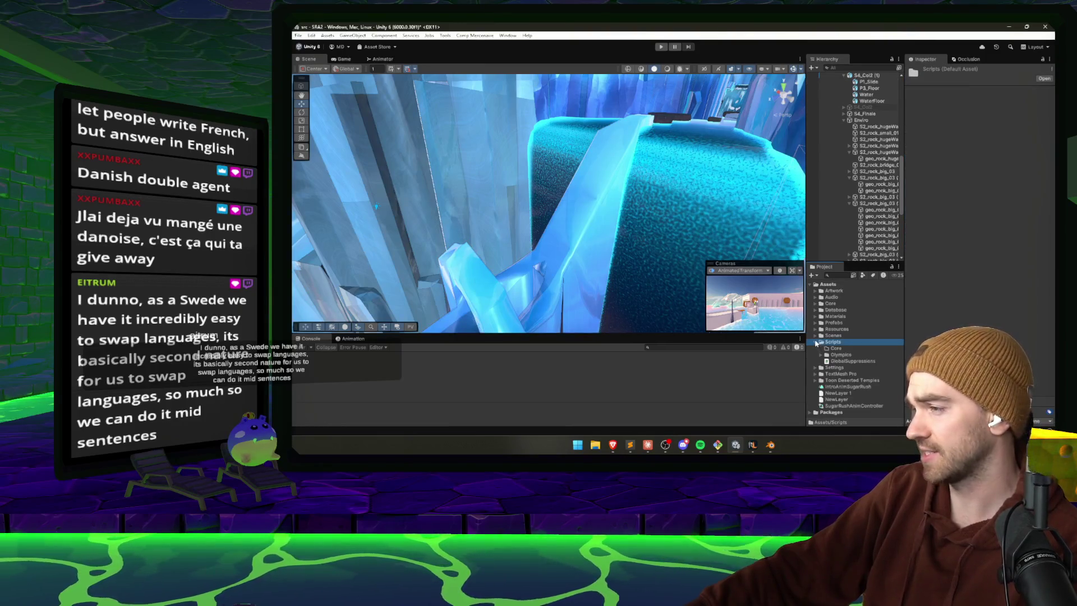
click(815, 342)
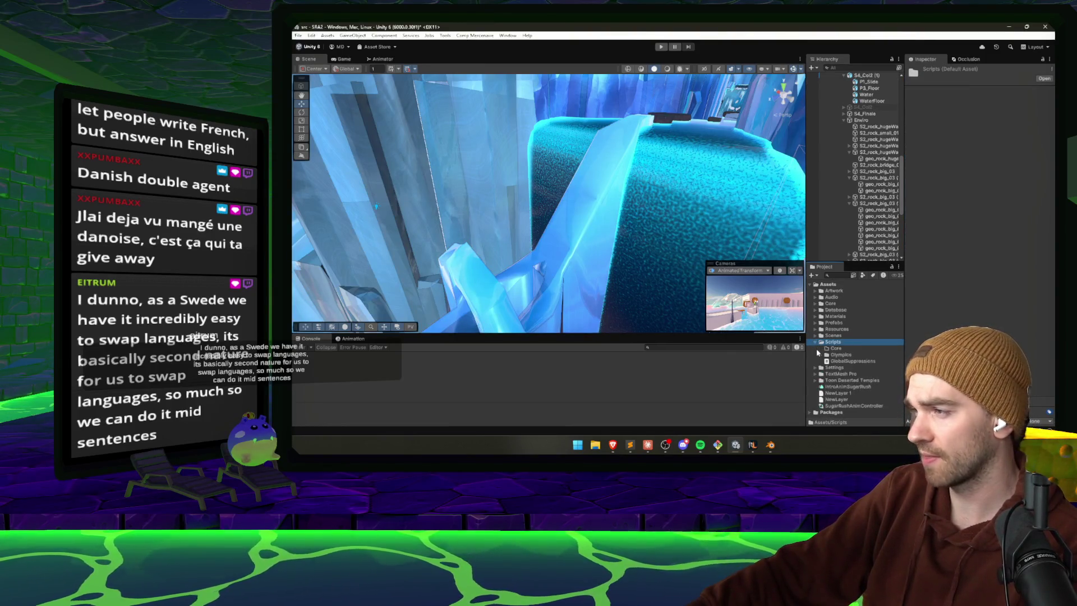
click(821, 355)
click(821, 356)
click(835, 348)
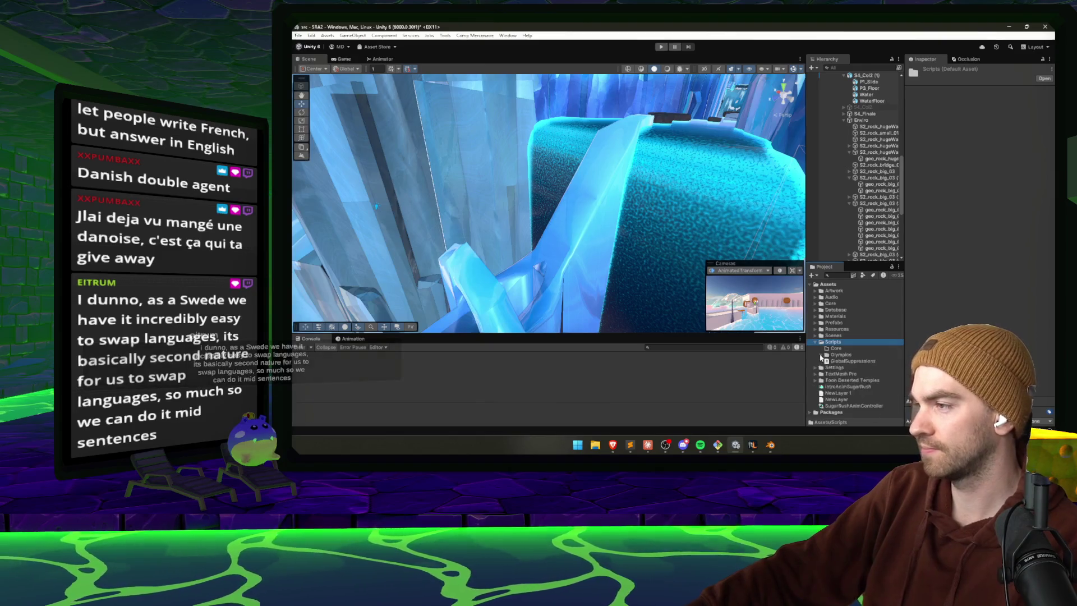
key(Return)
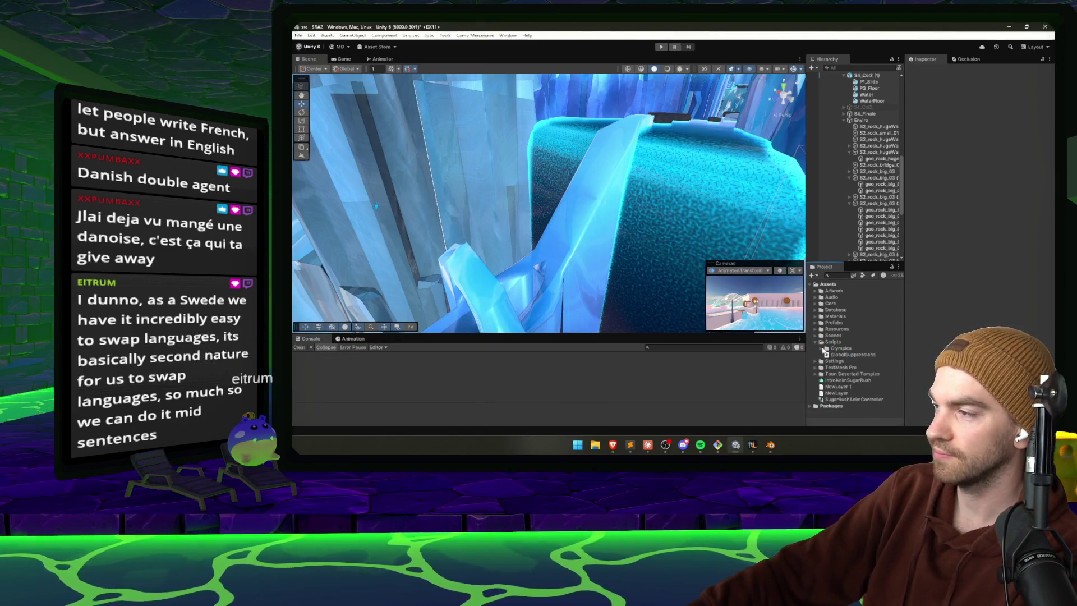
click(822, 349)
click(820, 349)
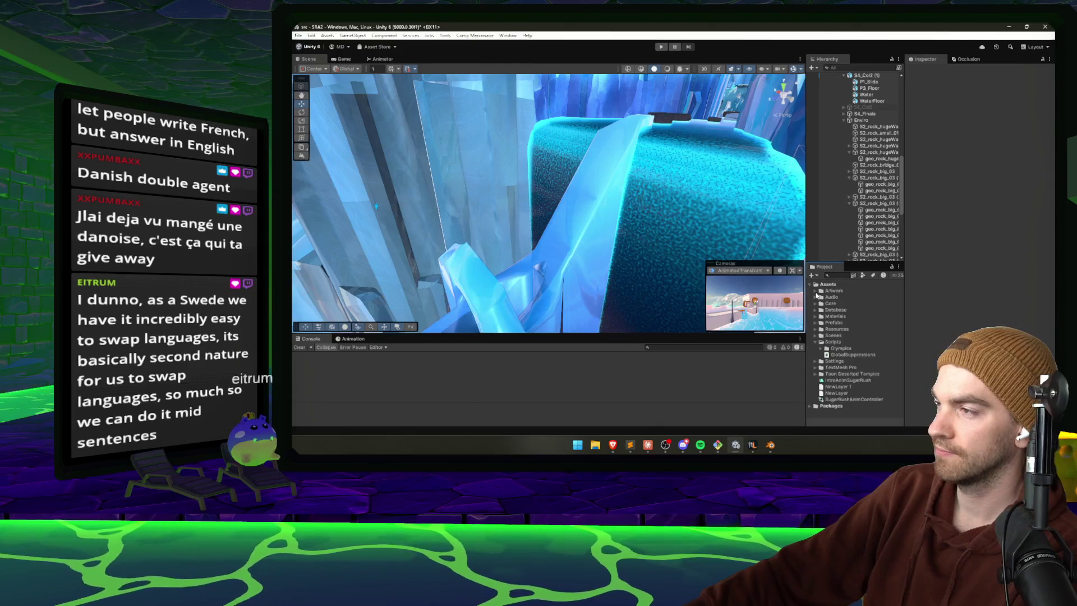
- Move the UIScreenDatabase asset within the Database folder
click(815, 310)
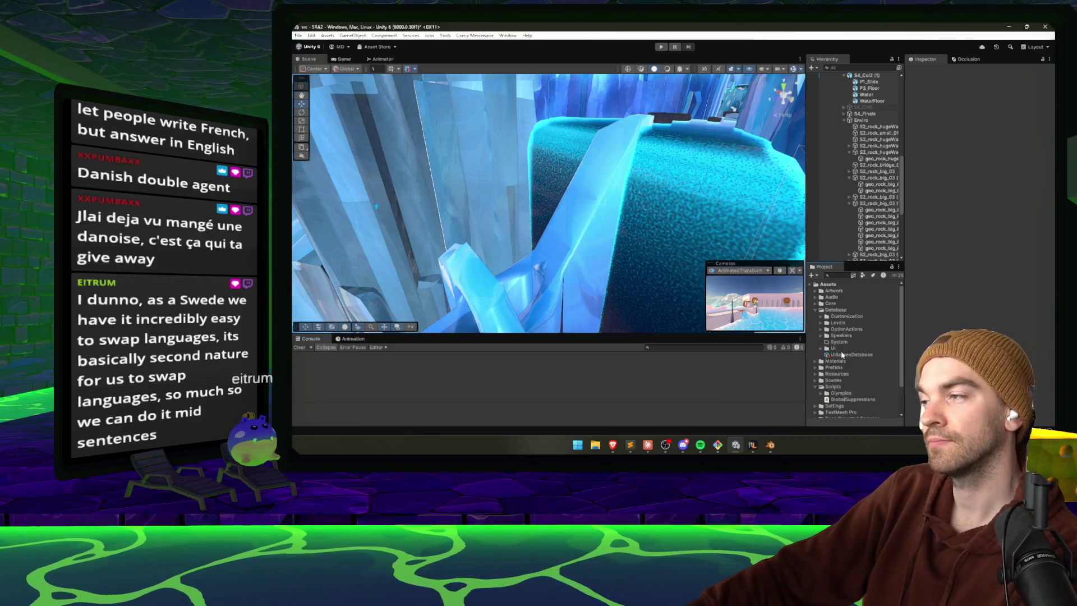
double_click(842, 323)
double_click(841, 324)
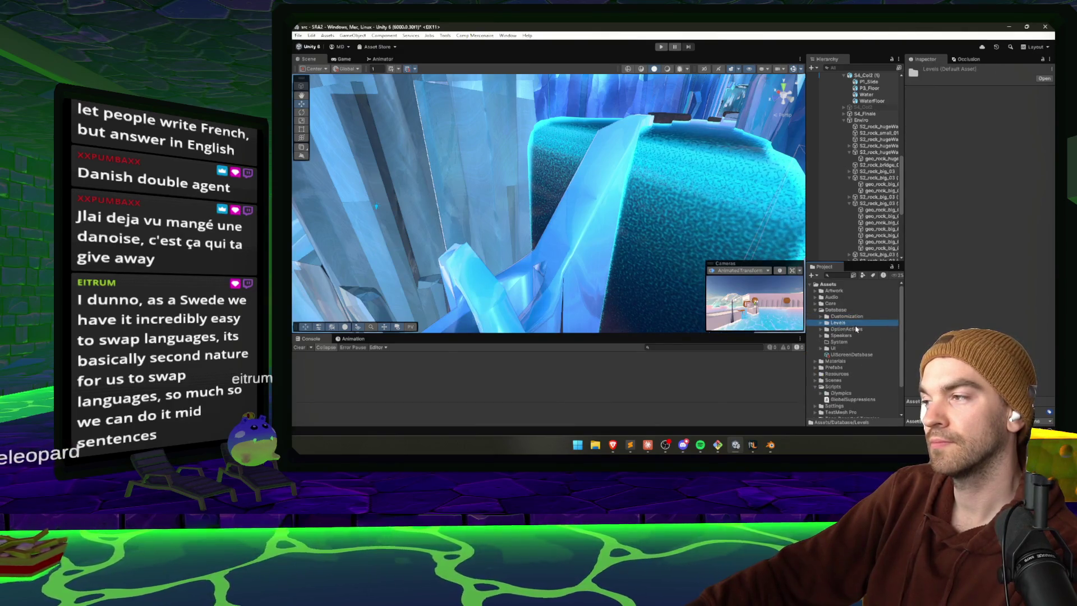
click(853, 343)
double_click(850, 349)
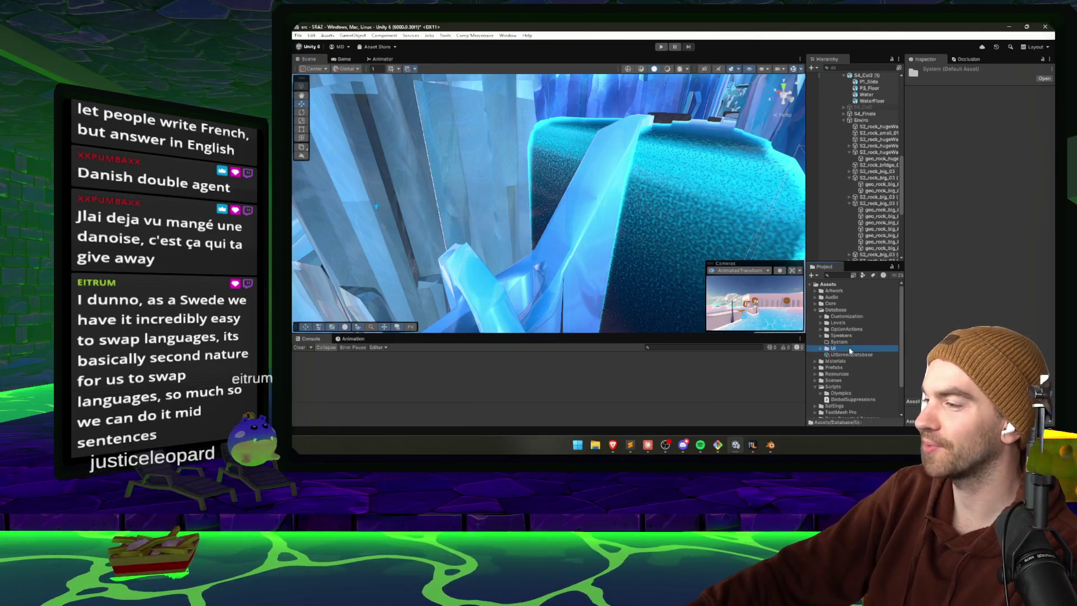
double_click(850, 349)
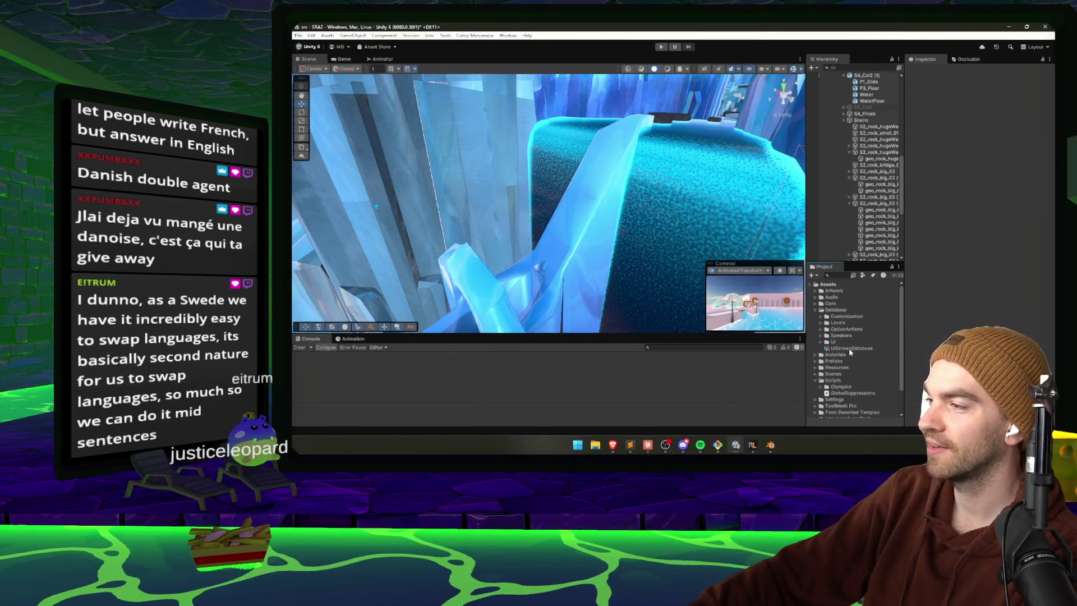
click(843, 348)
drag(844, 348, 847, 332)
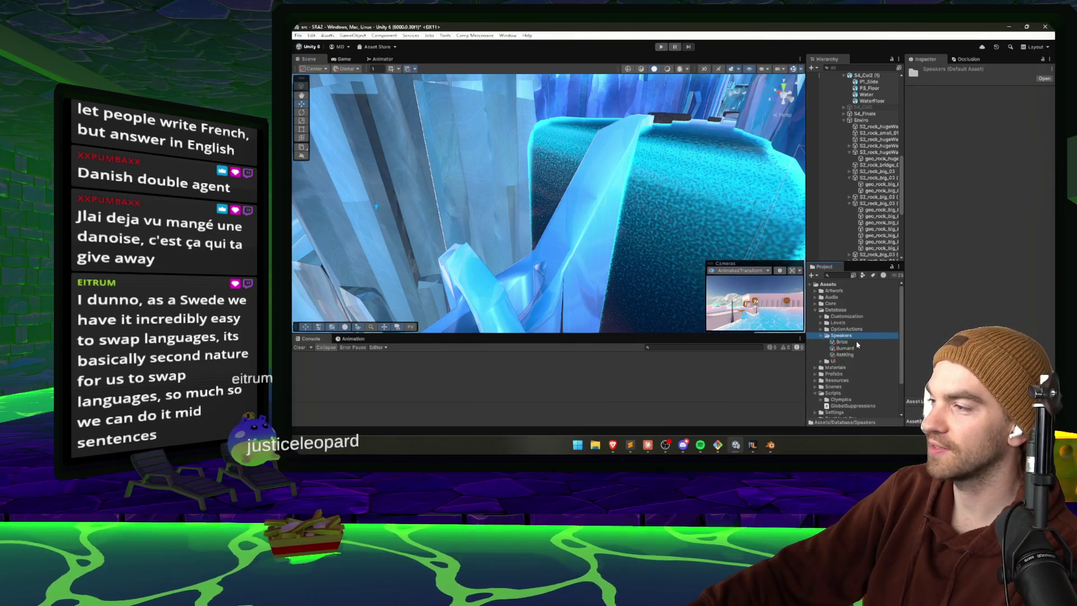
click(847, 322)
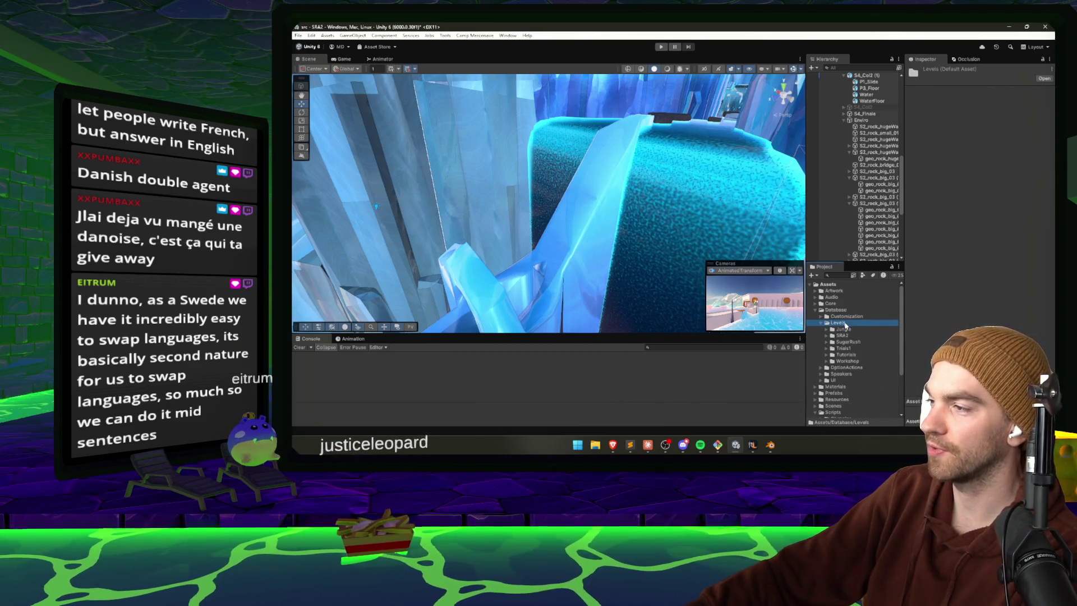
key(Left)
key(Left)
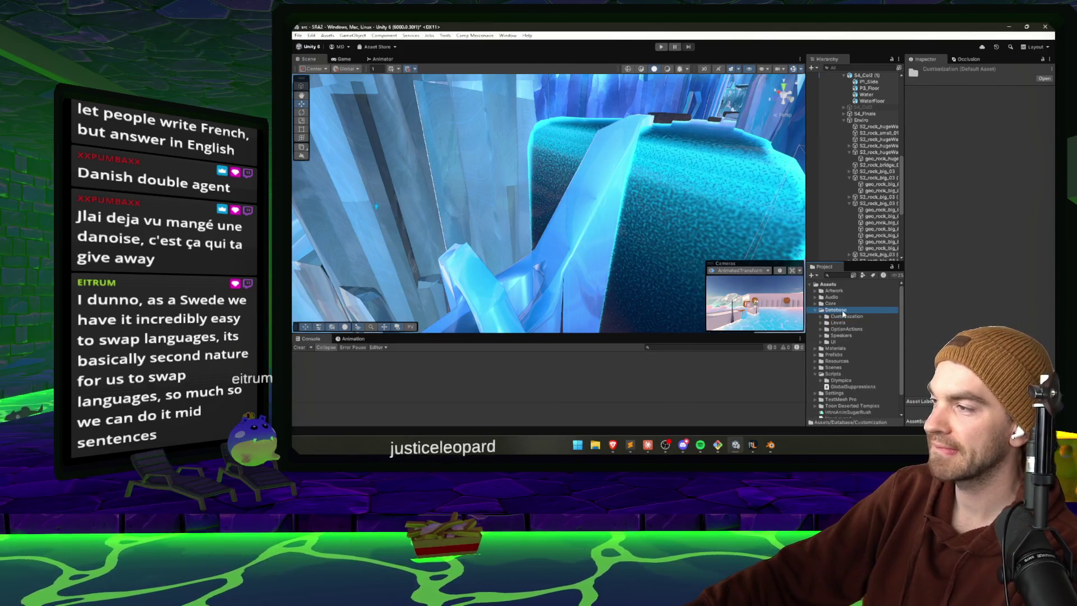
- Delete the Materials folder and check the Prefabs, Resources and Scripts folders
key(Down)
key(Right)
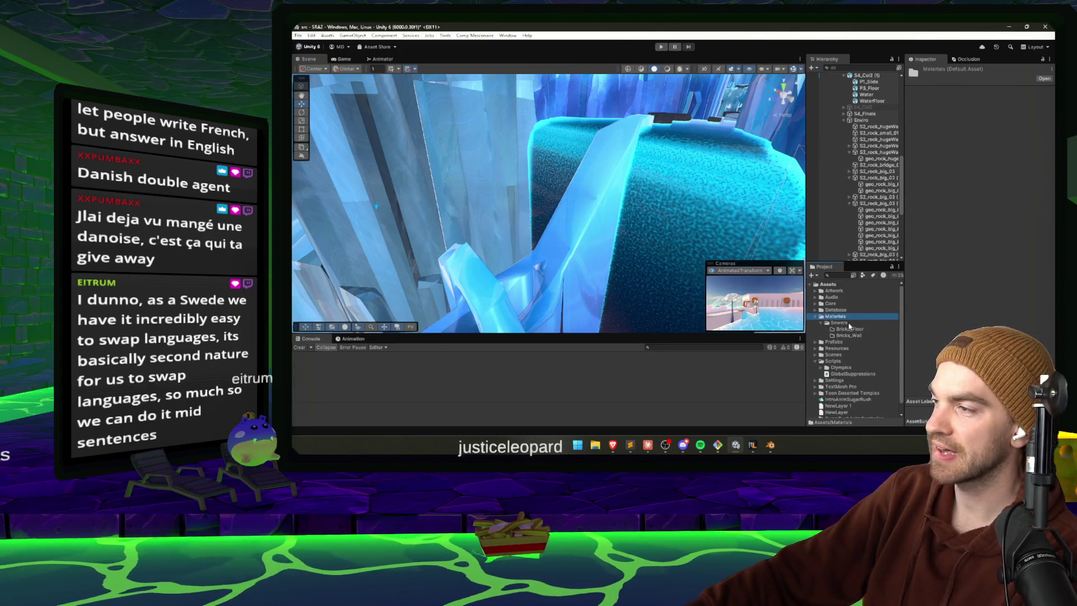
key(Delete)
key(Return)
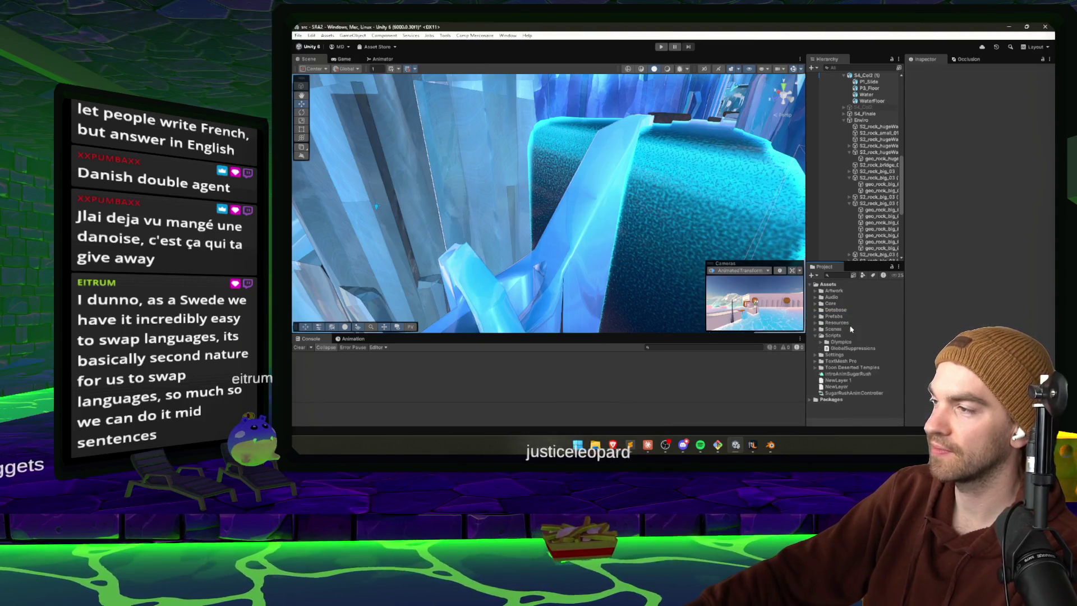
click(842, 338)
key(Left)
key(Left)
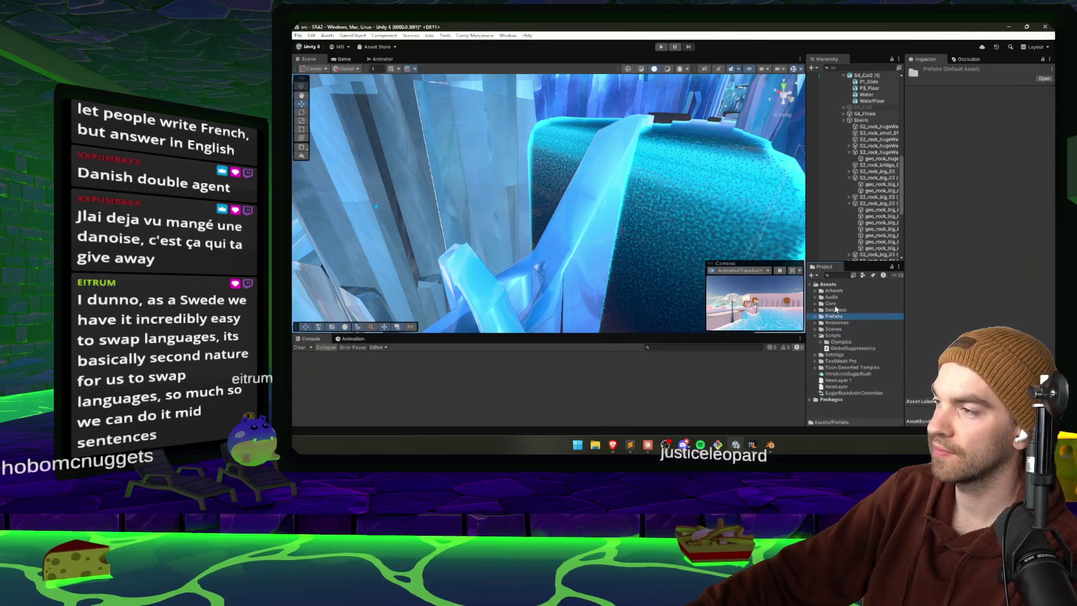
key(Down)
key(Right)
key(Down)
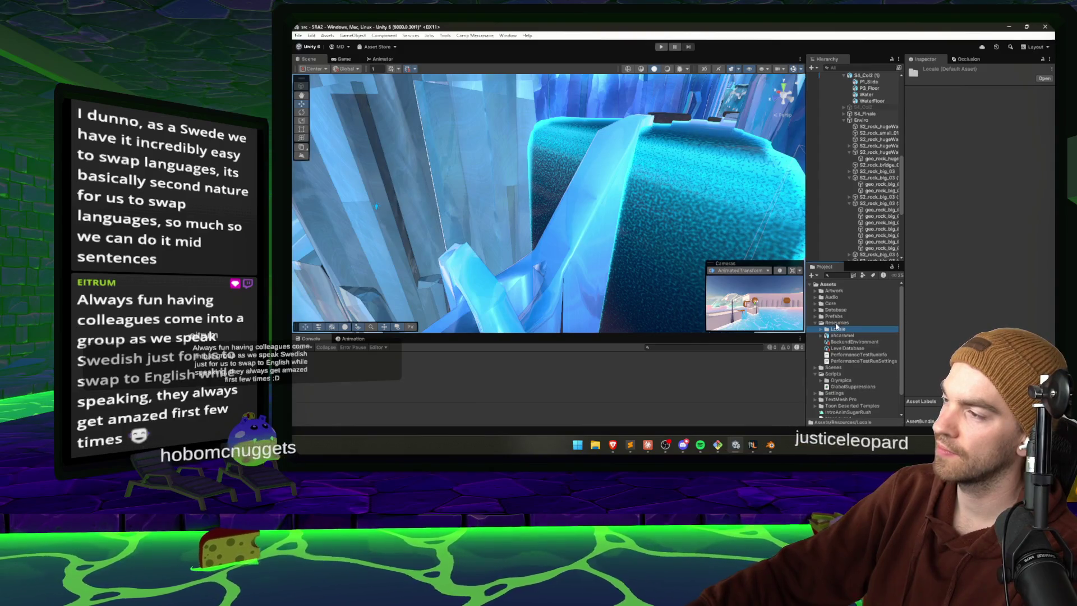
key(Left)
key(Left)
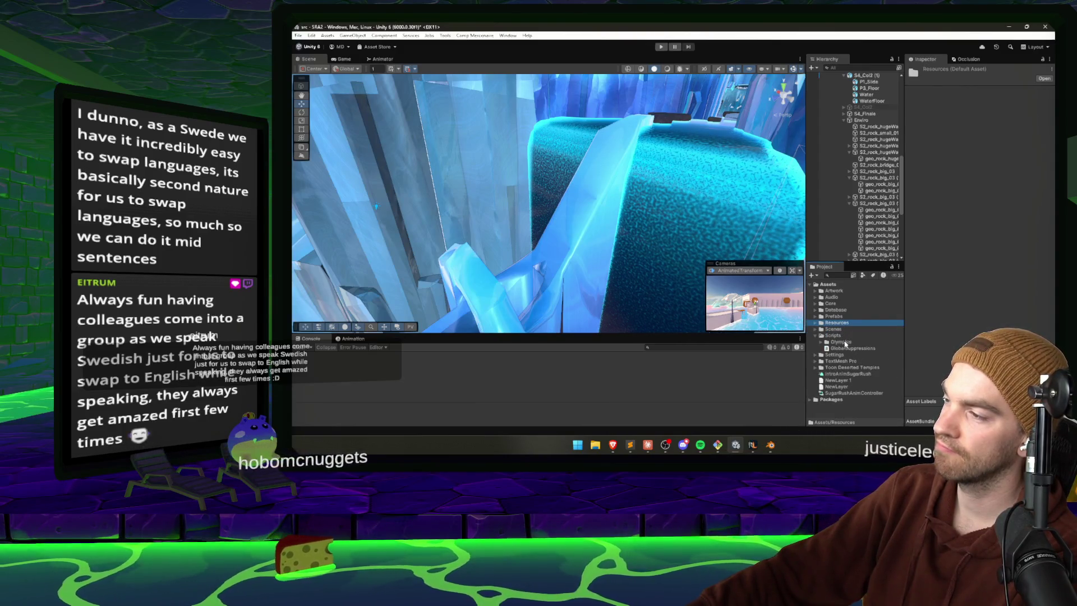
key(Down)
key(Down)
key(Left)
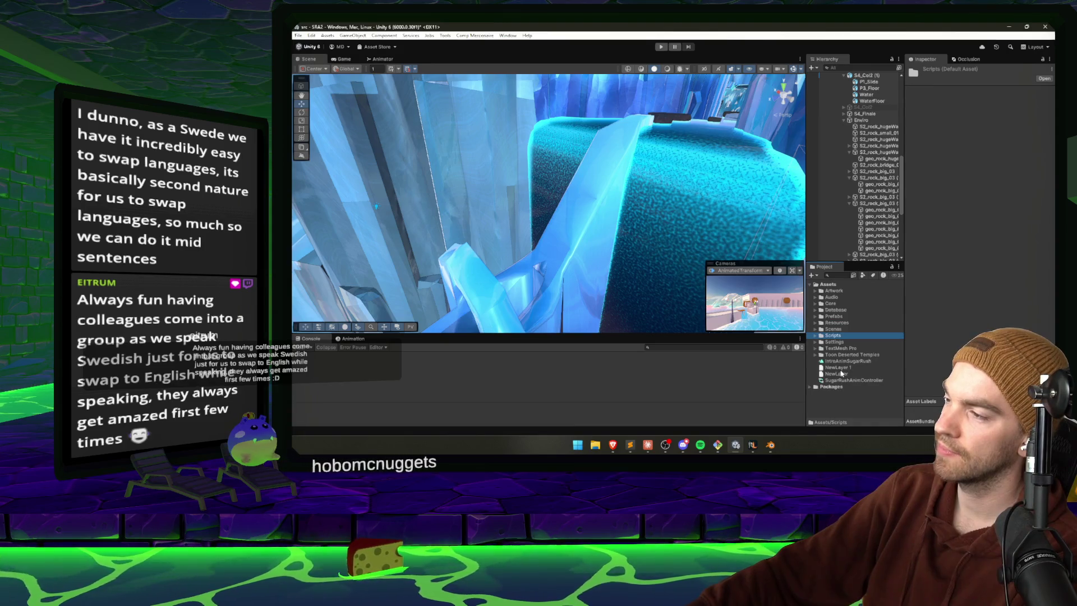
- Delete the stray NewLayer and NewLayer 1 terrain layer assets
click(840, 369)
key(Delete)
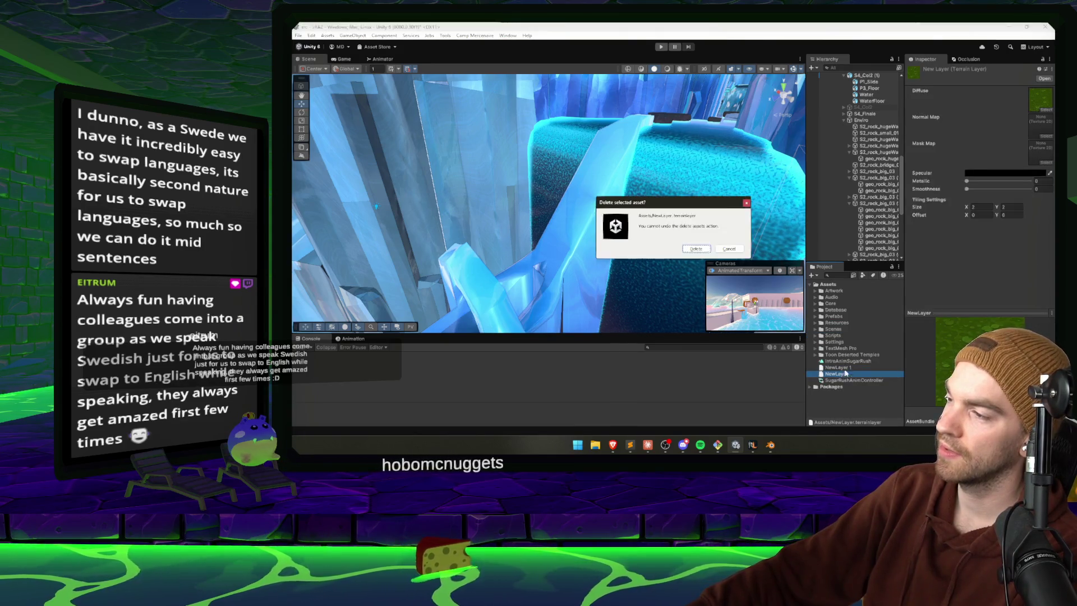
key(Return)
key(Delete)
key(Return)
click(838, 354)
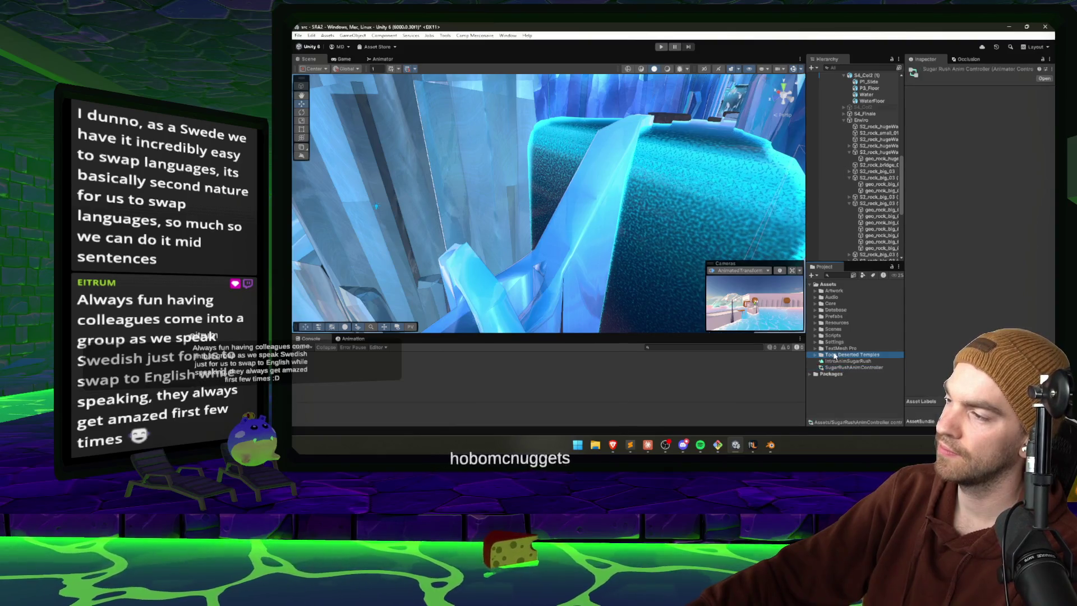
- Create a new folder named Motor inside Assets/Database
click(838, 348)
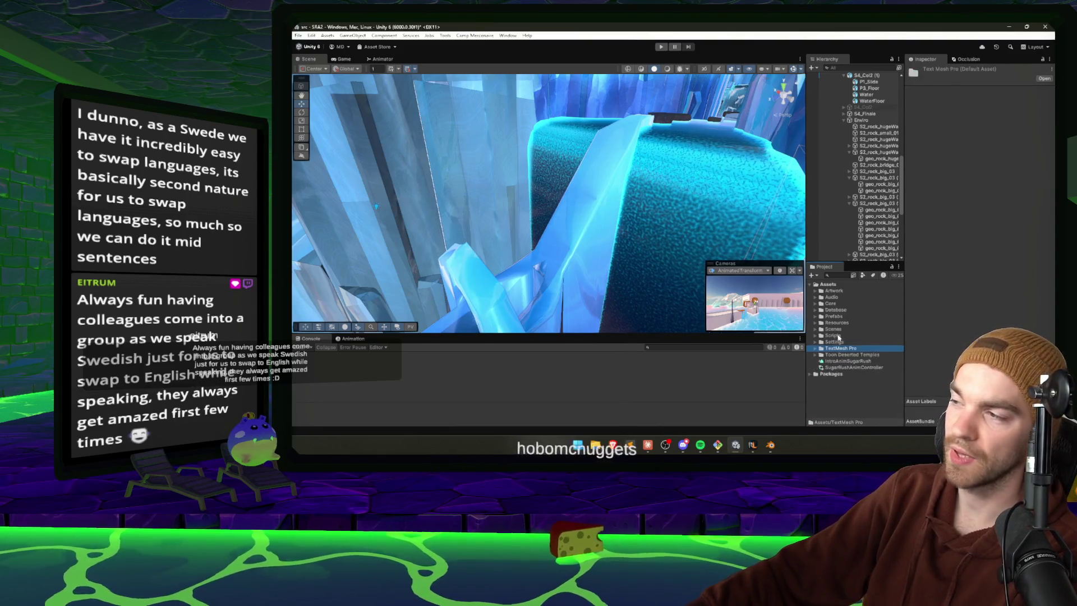
double_click(838, 310)
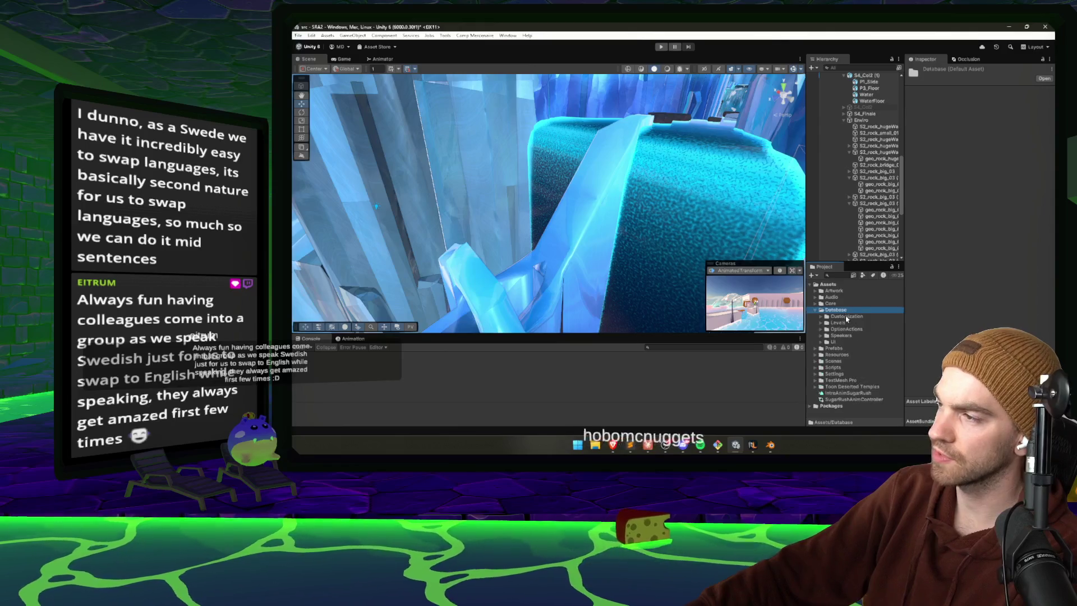
right_click(842, 314)
mouse_move(908, 84)
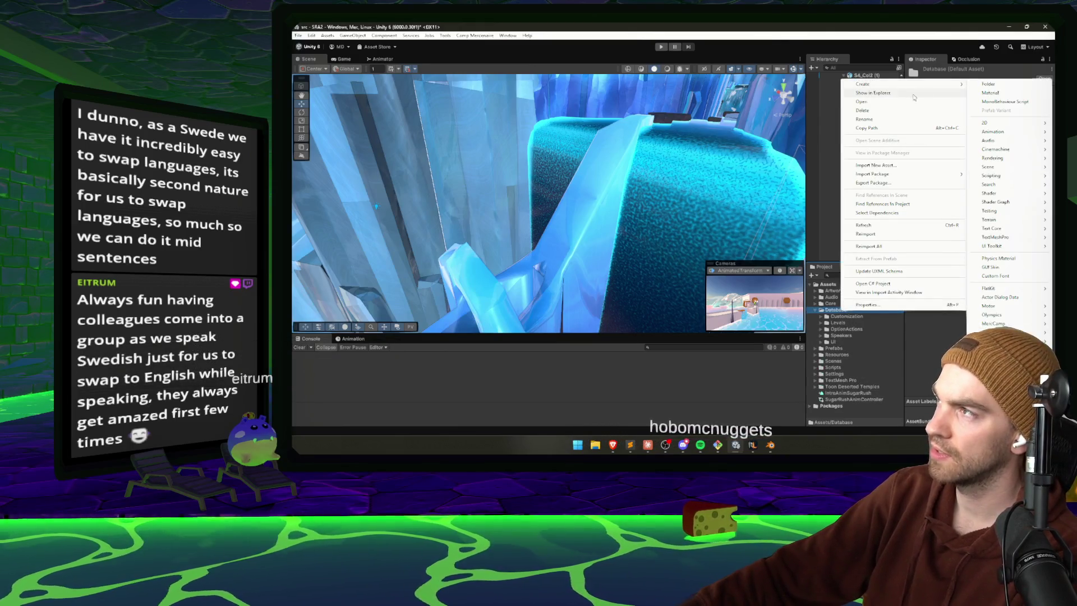
click(1015, 88)
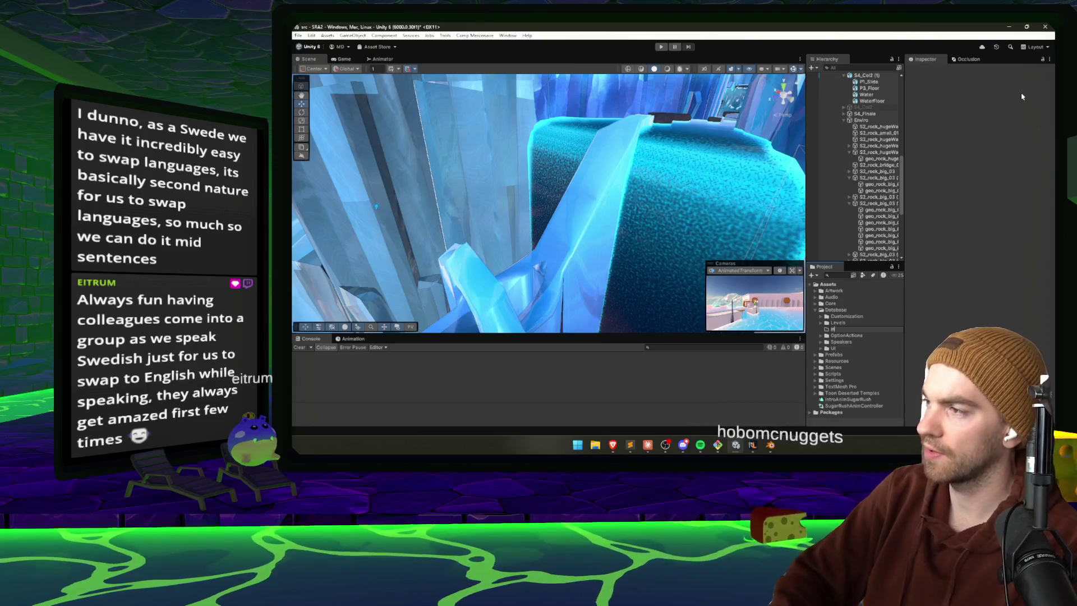
text(motor)
key(Return)
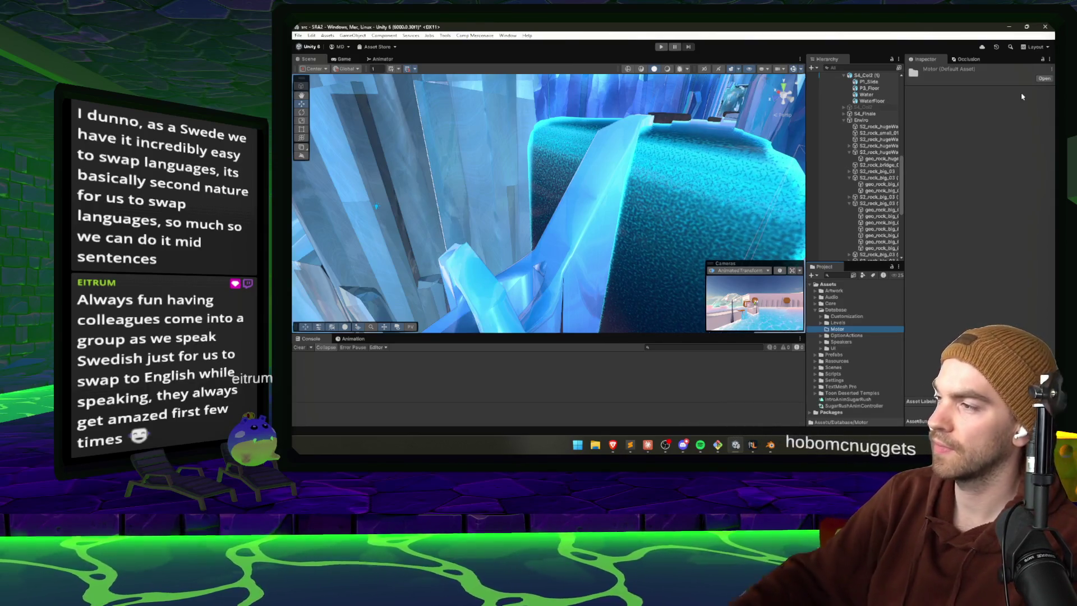
click(770, 445)
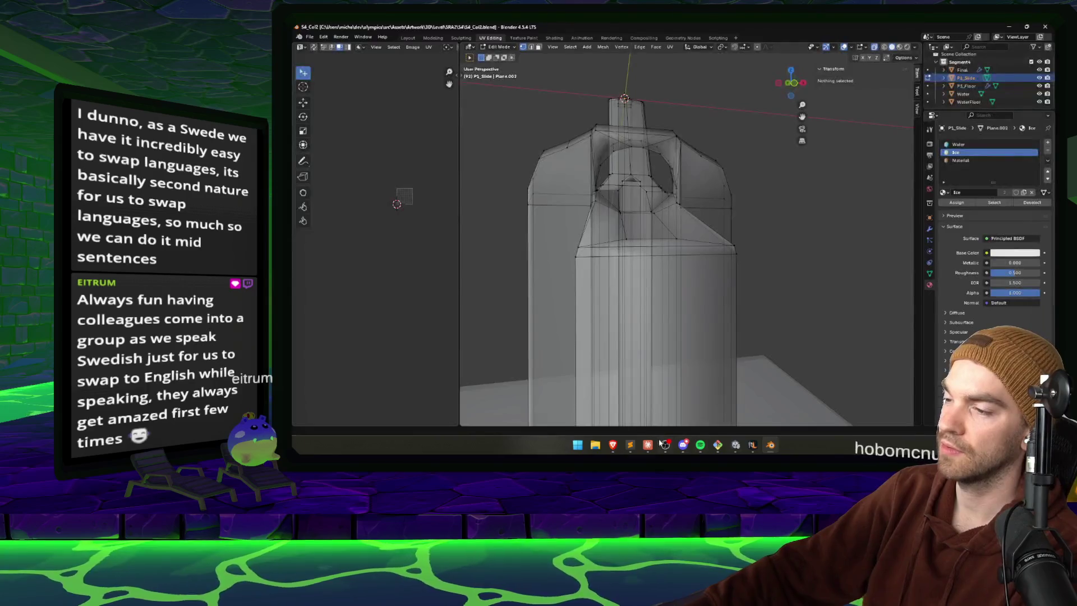
click(647, 445)
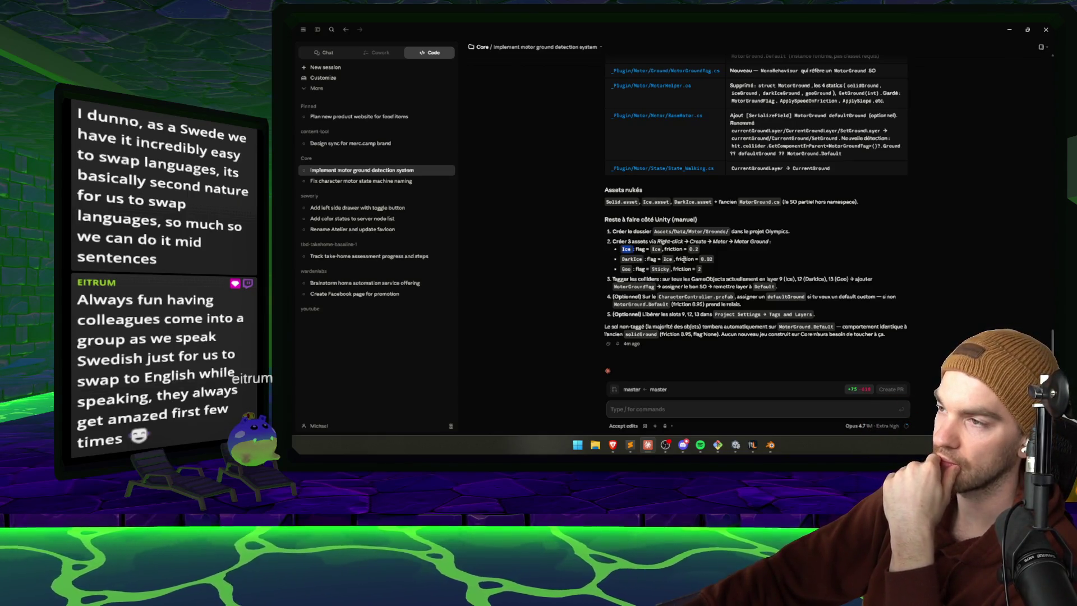
click(1012, 30)
click(735, 444)
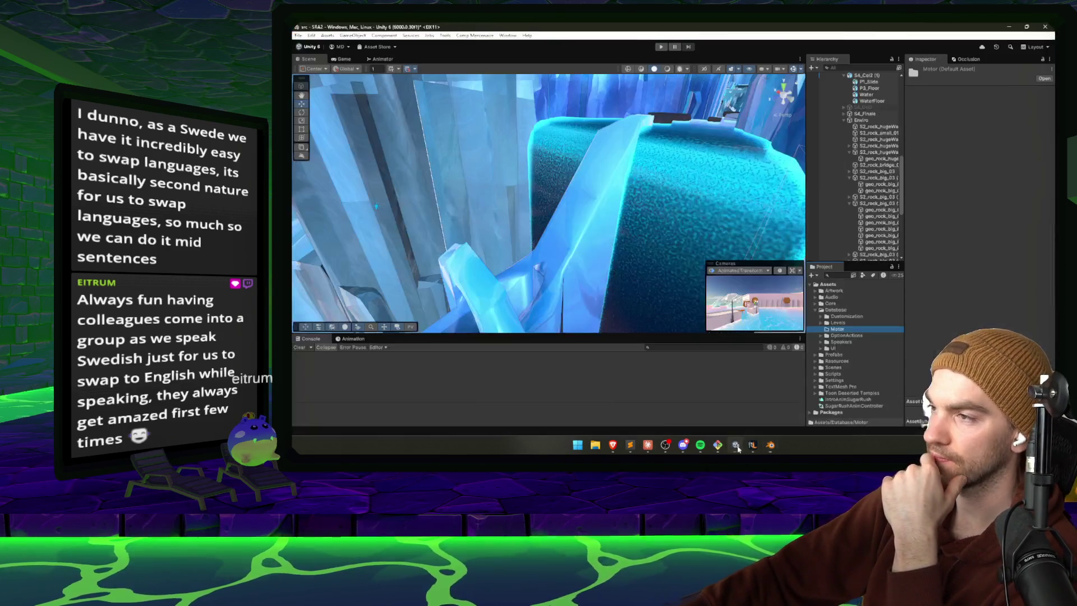
- Create a Motor Ground asset in the Motor folder and name it Ice
right_click(837, 329)
mouse_move(903, 102)
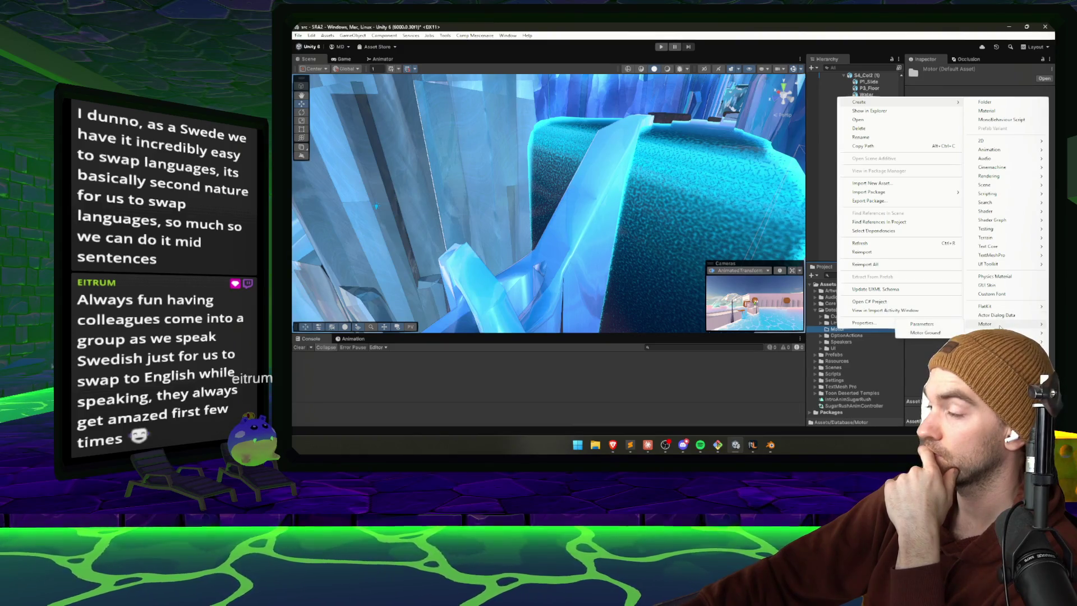
click(924, 334)
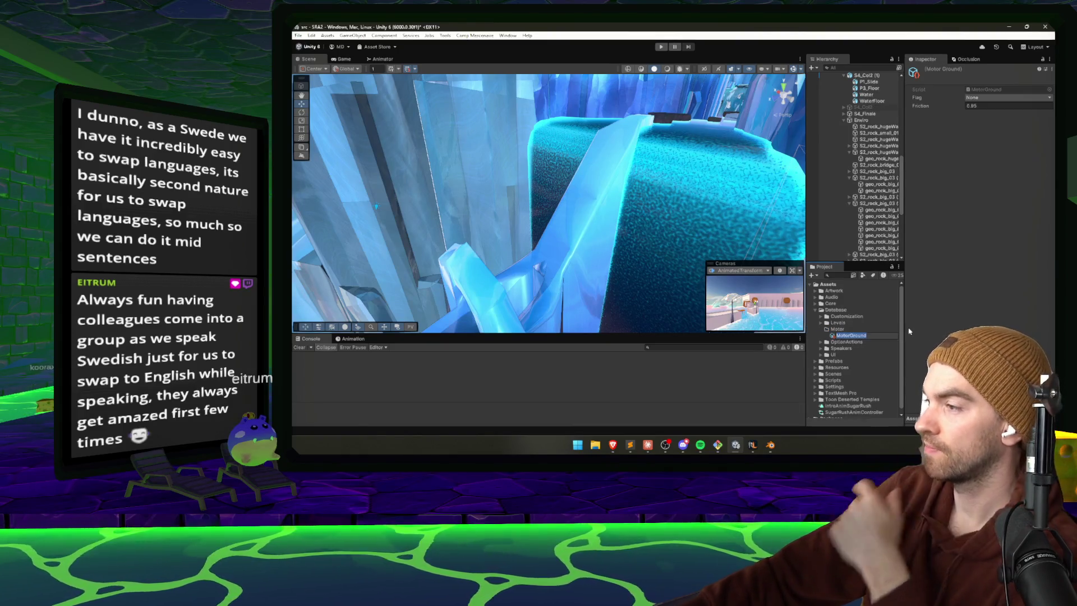
text(ICE)
key(Return)
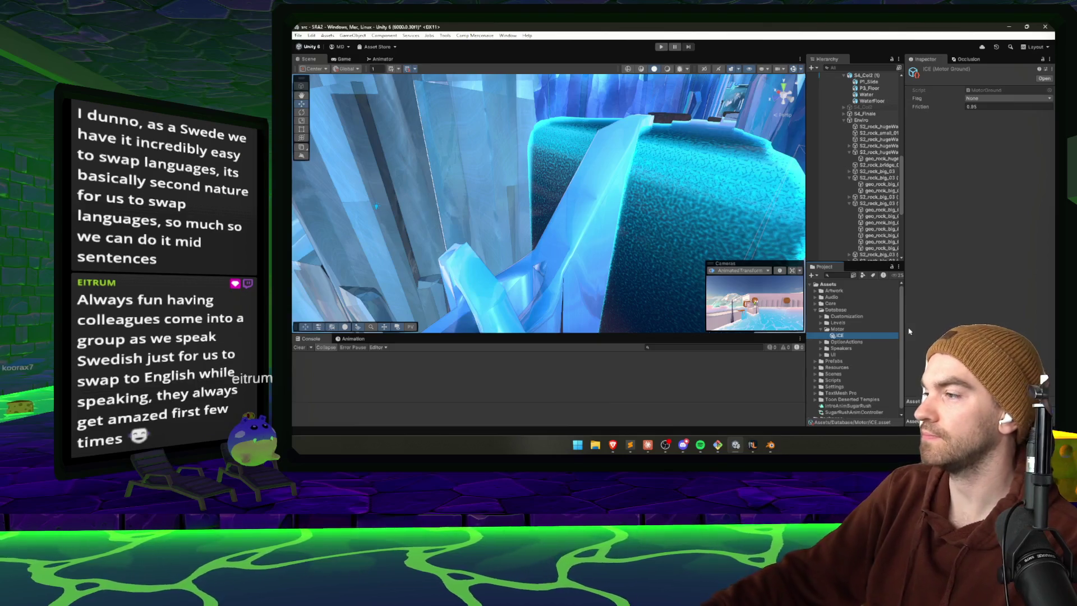
key(F2)
text(Ice)
key(Return)
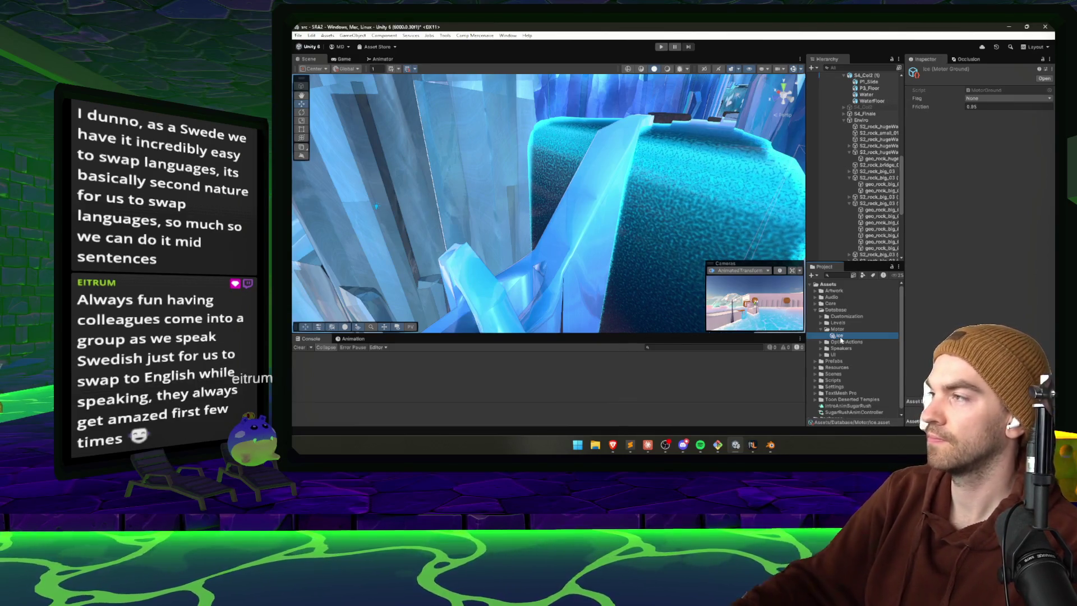
- Set the Ice asset's ground flag to Ice and its friction to 0.2
click(987, 98)
click(978, 109)
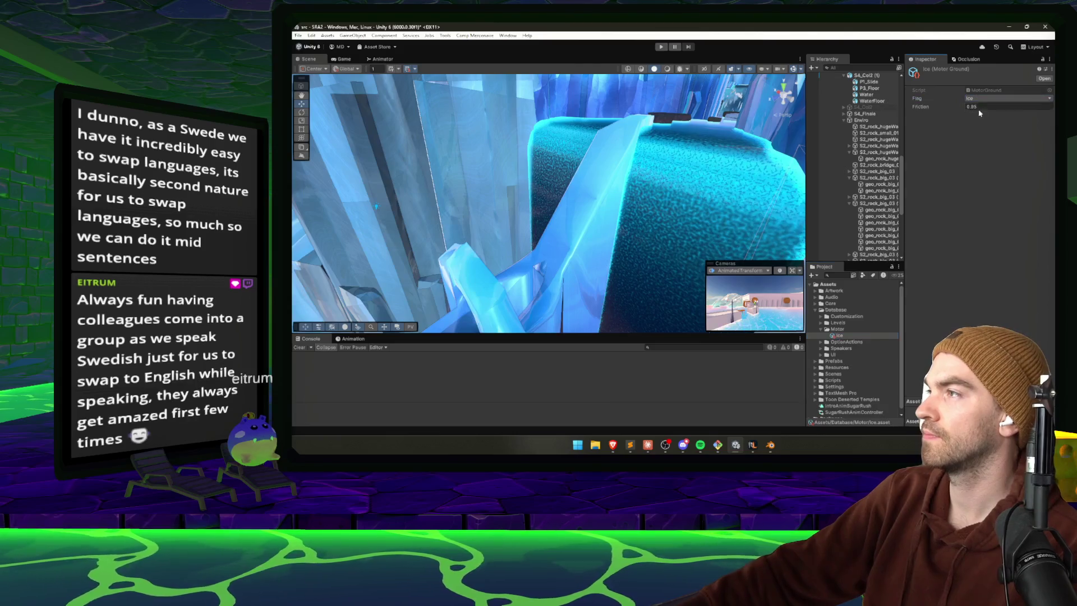
click(977, 107)
text(0.2)
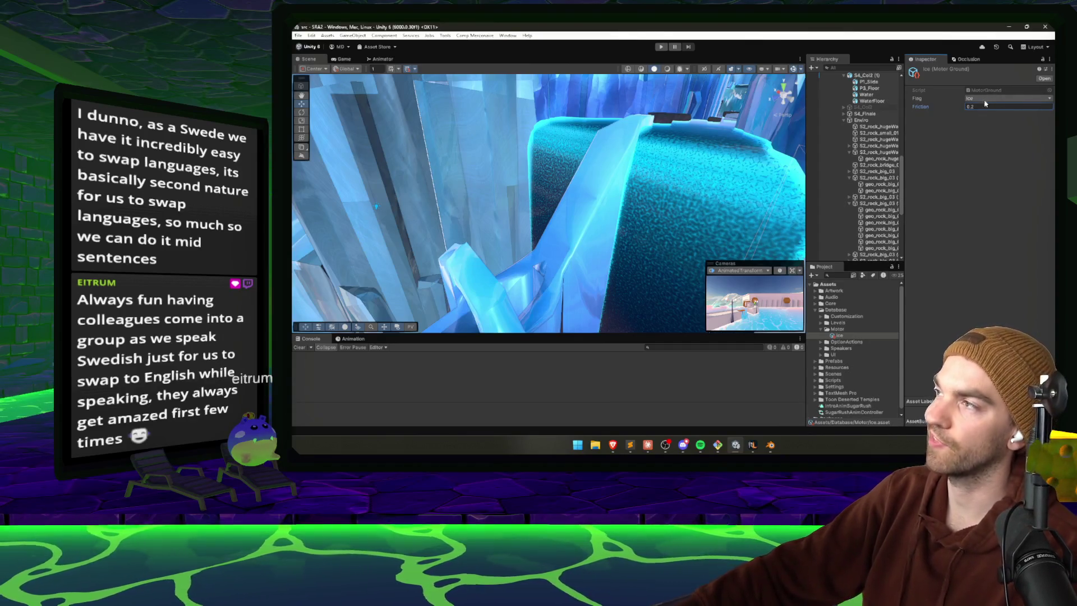
click(597, 180)
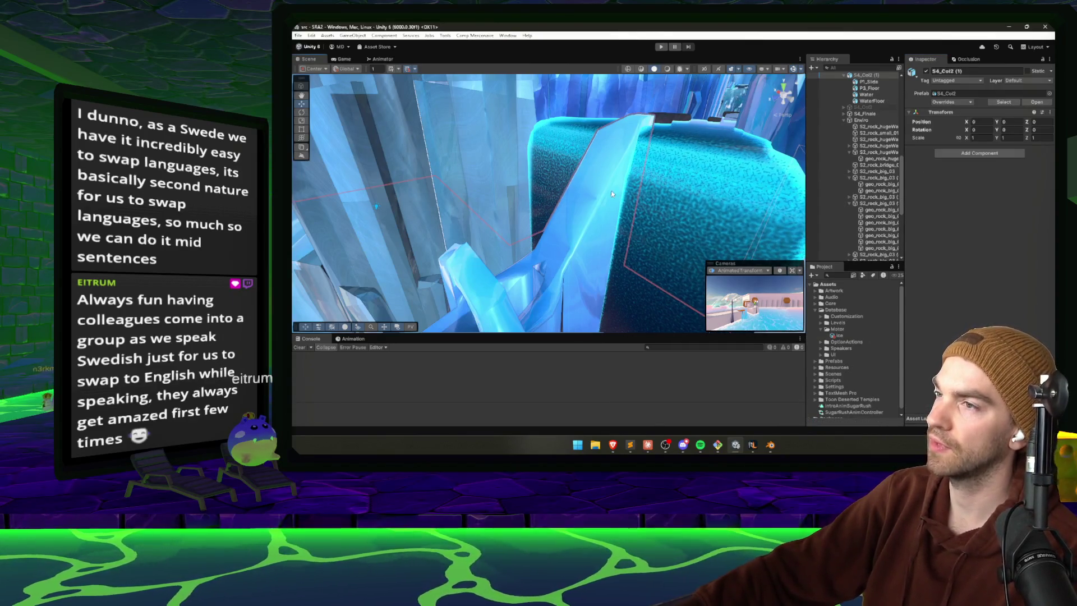
- Assign the Ice asset to P1_Slide's Motor Ground Tag Ground field and enter Play mode
drag(839, 335, 1004, 243)
key(ctrl+p)
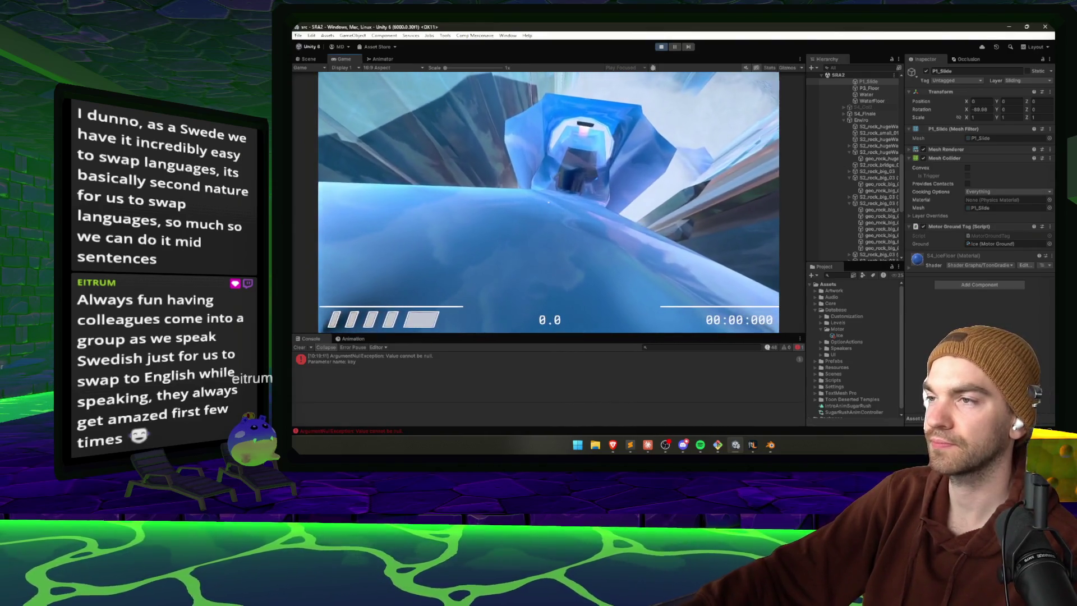
- Change the Ice asset's friction to 0.02, test the slide, then exit Play mode
key(super)
click(997, 238)
double_click(993, 243)
click(980, 98)
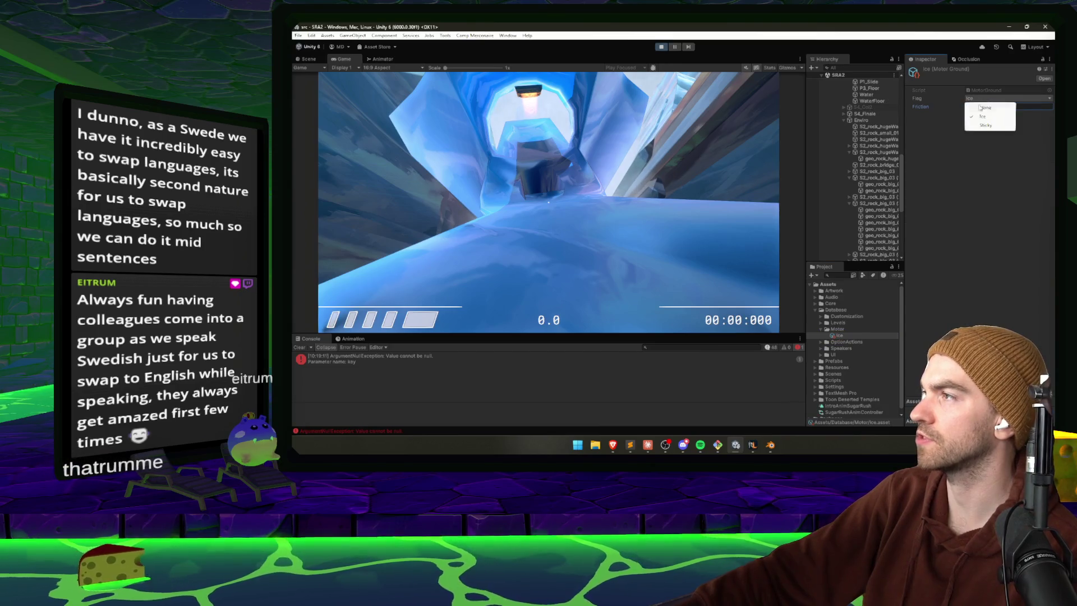
click(987, 111)
key(Tab)
text(0.02)
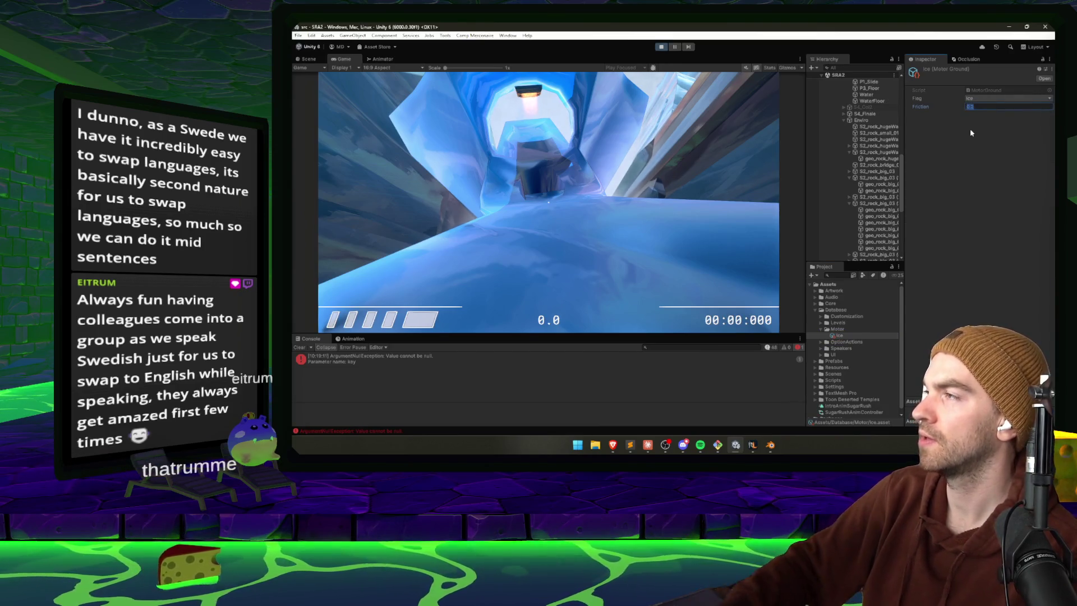
key(Return)
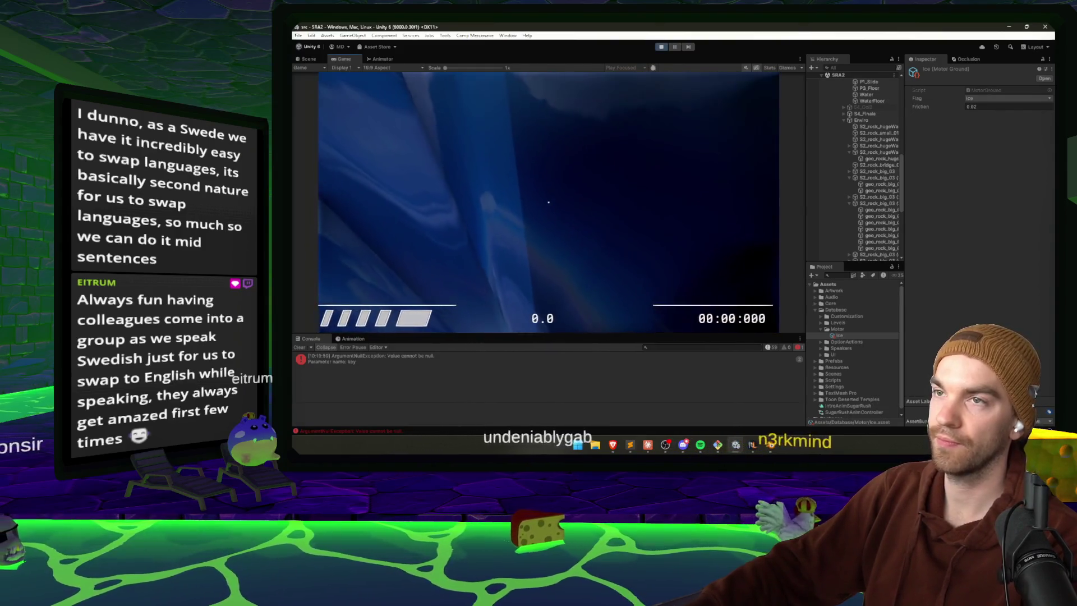
key(Escape)
key(ctrl+p)
- Send 'dump to rag' to Claude Code, then start a new session
click(648, 445)
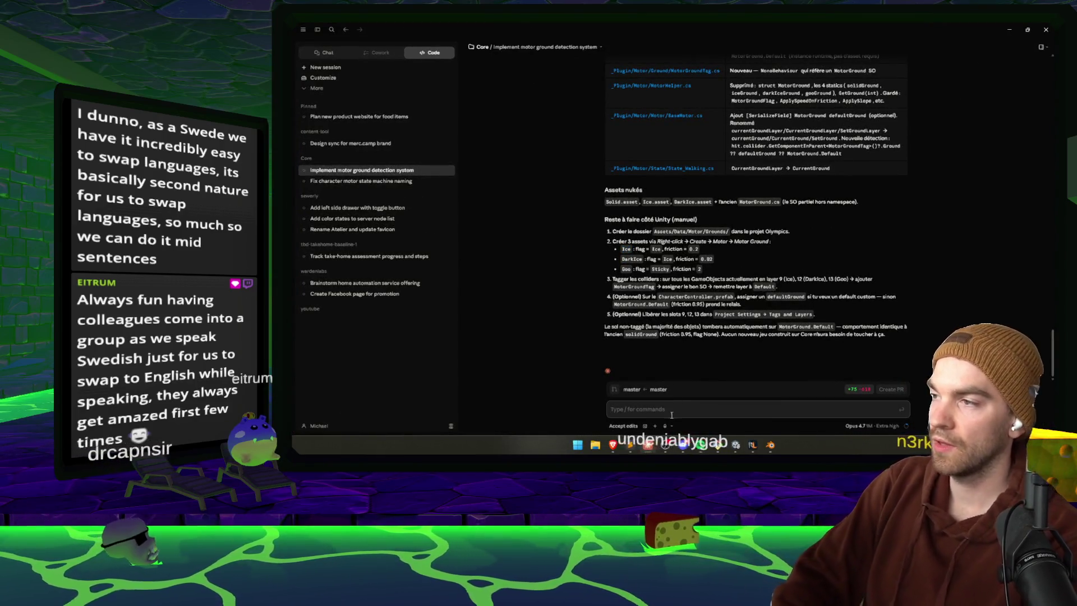
text(dump to rag)
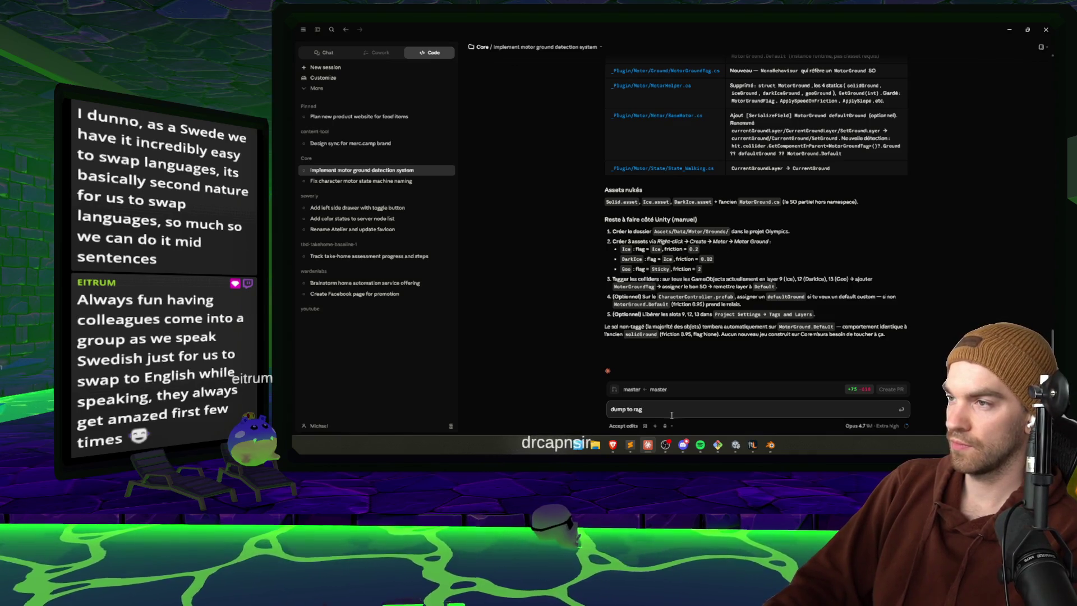
key(Return)
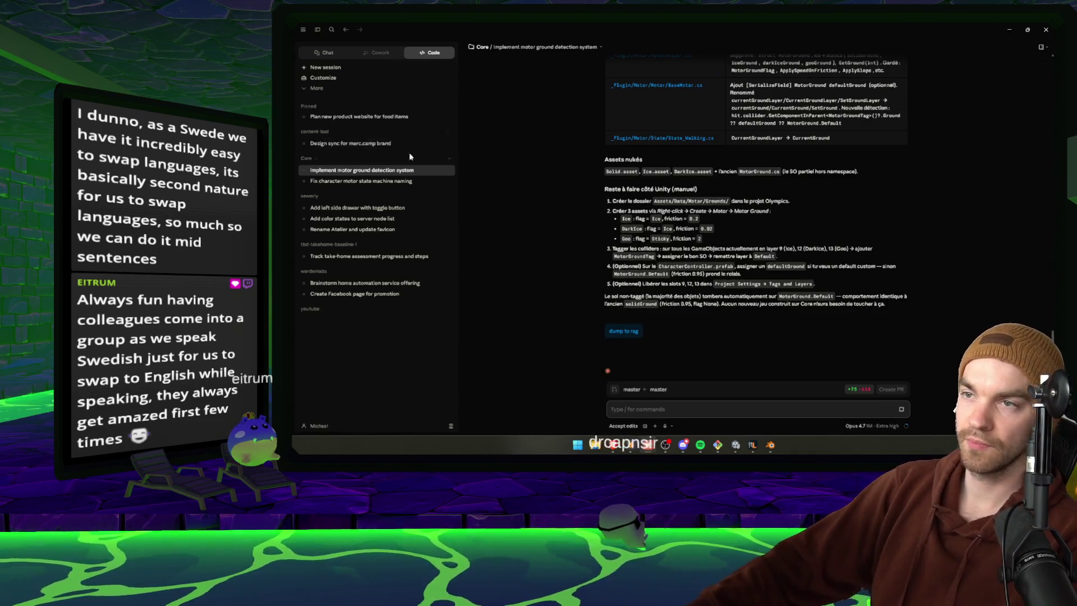
click(449, 171)
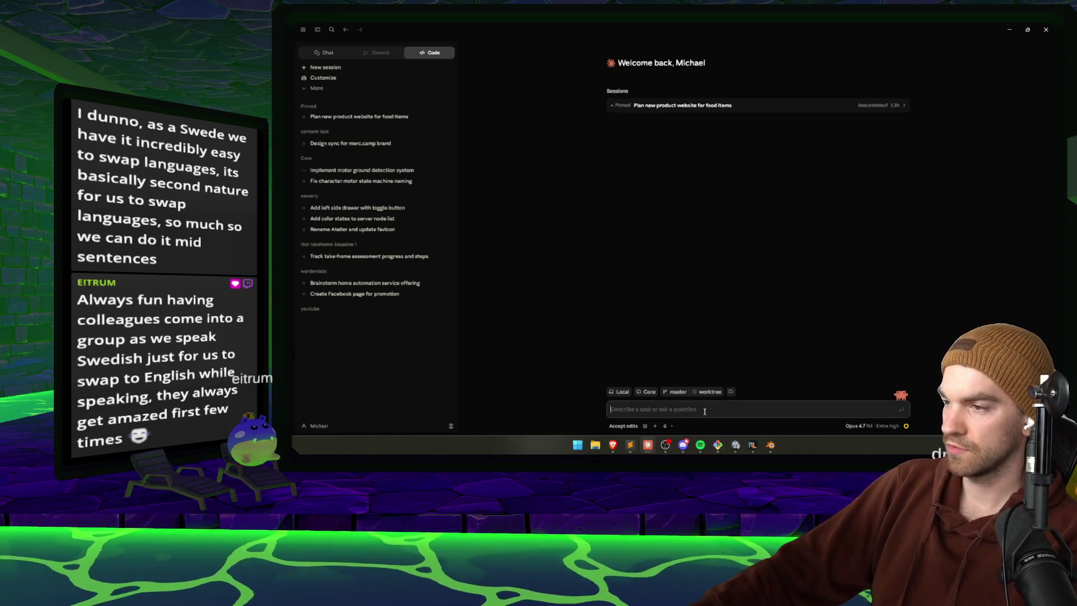
- Report to Claude Code that coyote jumps overwrite impulses, then return to its reply
text(I have just realized that when I am doing a coyote jump, after walking or perhaps anywhere else when I'm doing a coyote, instead of adding to the current impulse vector, I override the impulse vector. We need to identify where in the code we do this coyote mechanic and then make sure that our impulse is added on top the existing impulse)
key(Return)
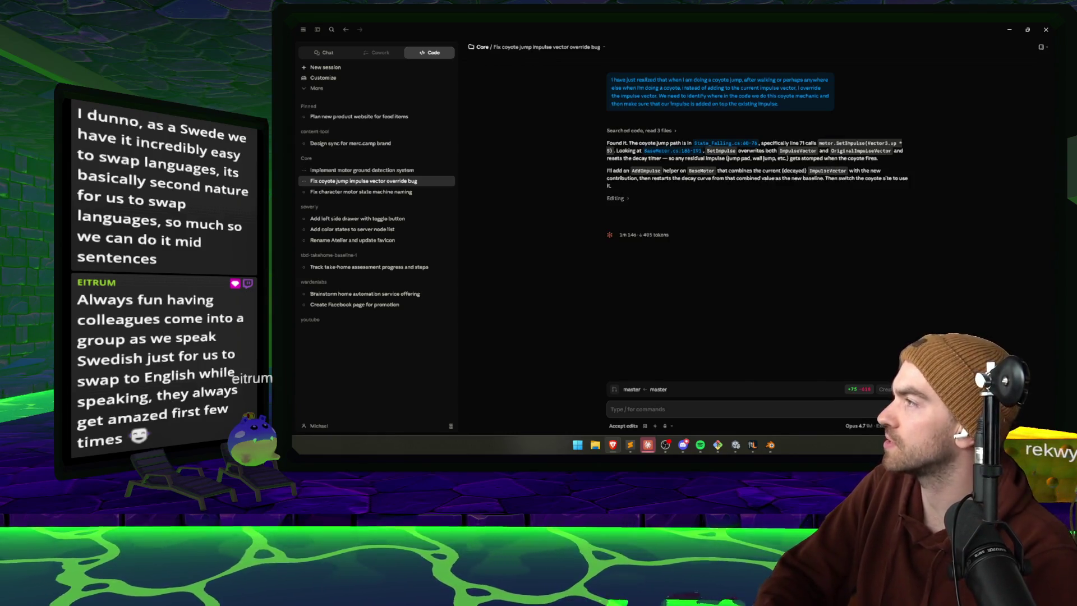
key(alt+Tab)
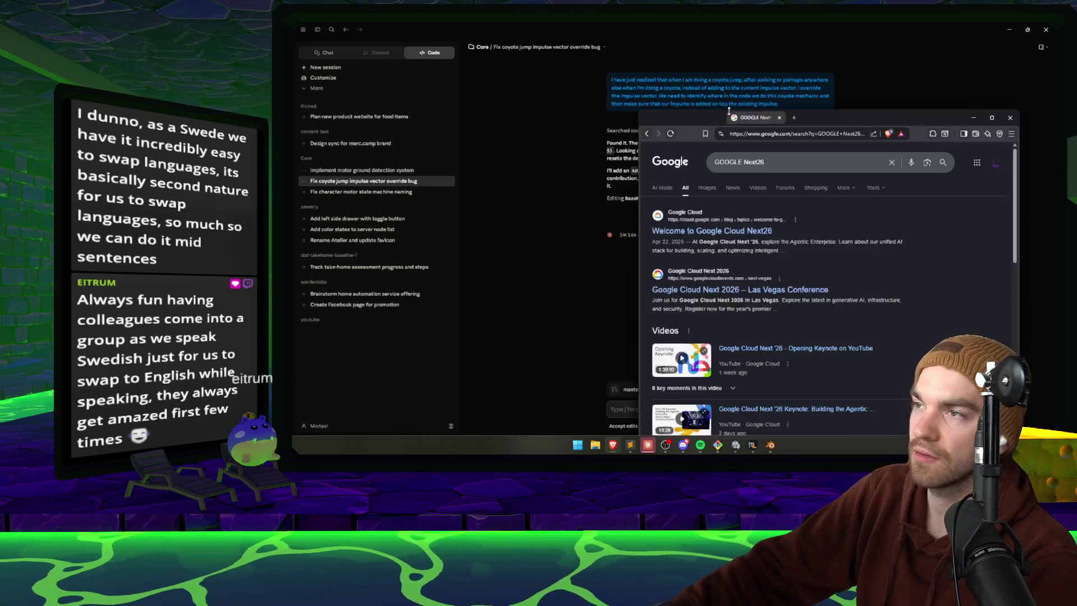
scroll(805, 256, down, 1)
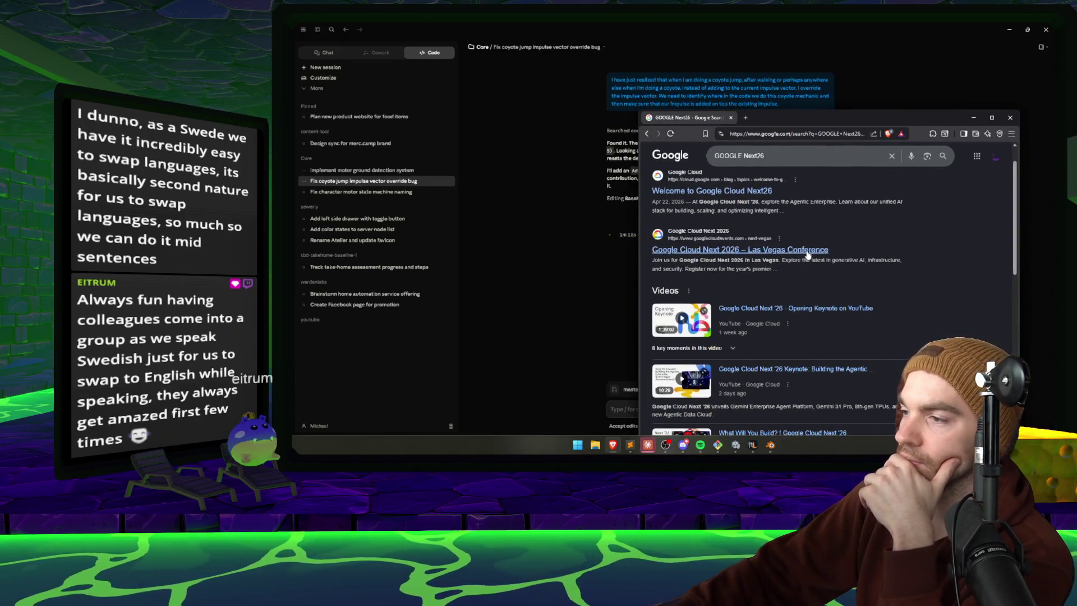
scroll(807, 255, down, 2)
scroll(824, 258, up, 3)
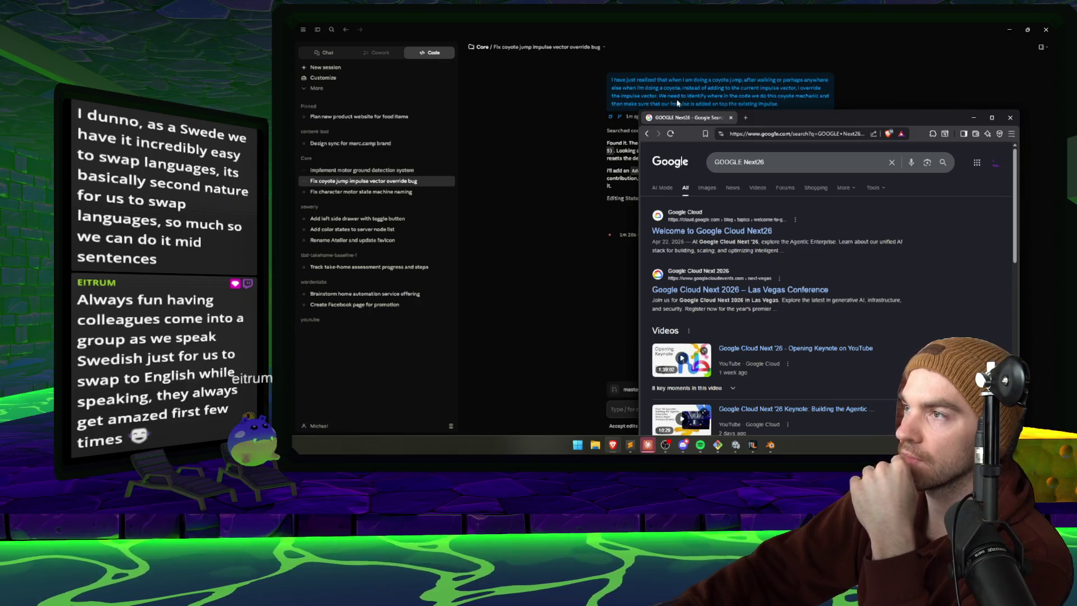
key(alt+Tab)
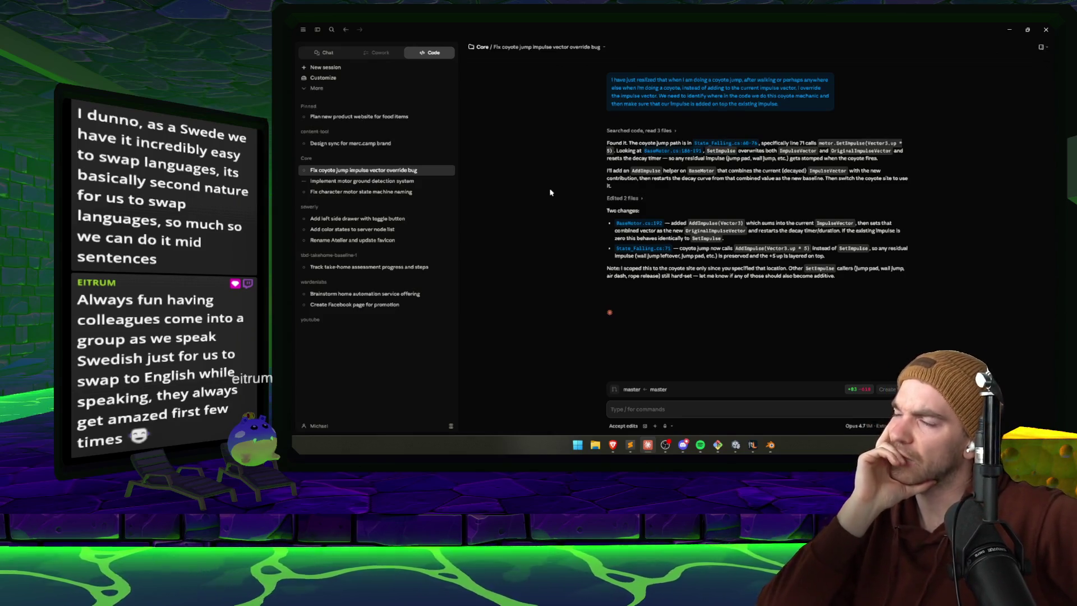
- Ask the agent to make jump pads and the rope release use AddImpulse too
click(663, 409)
text(do it for the jump pads and the rope too)
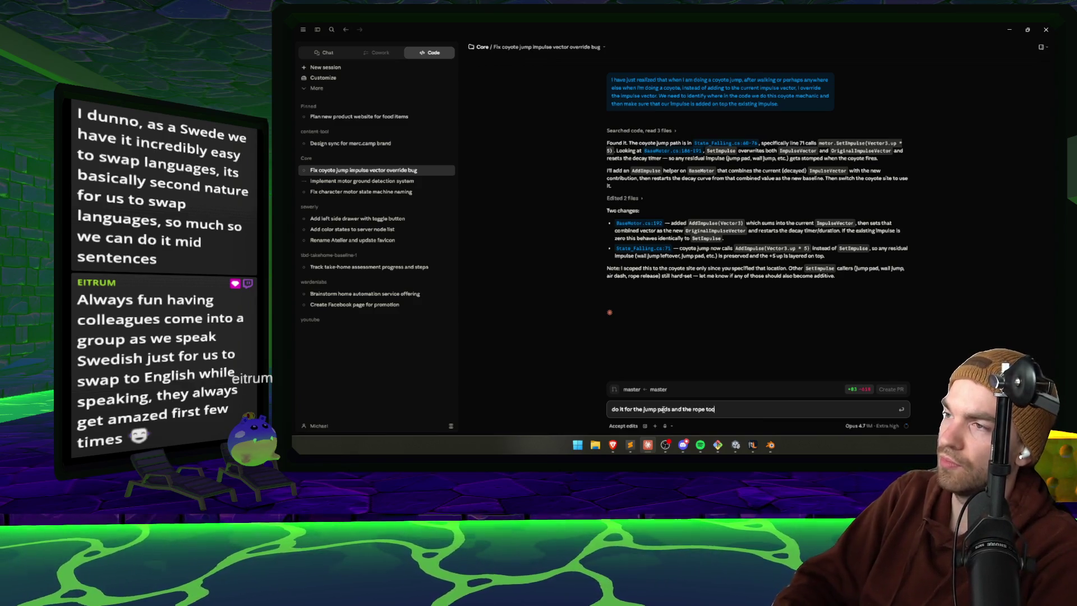
key(Return)
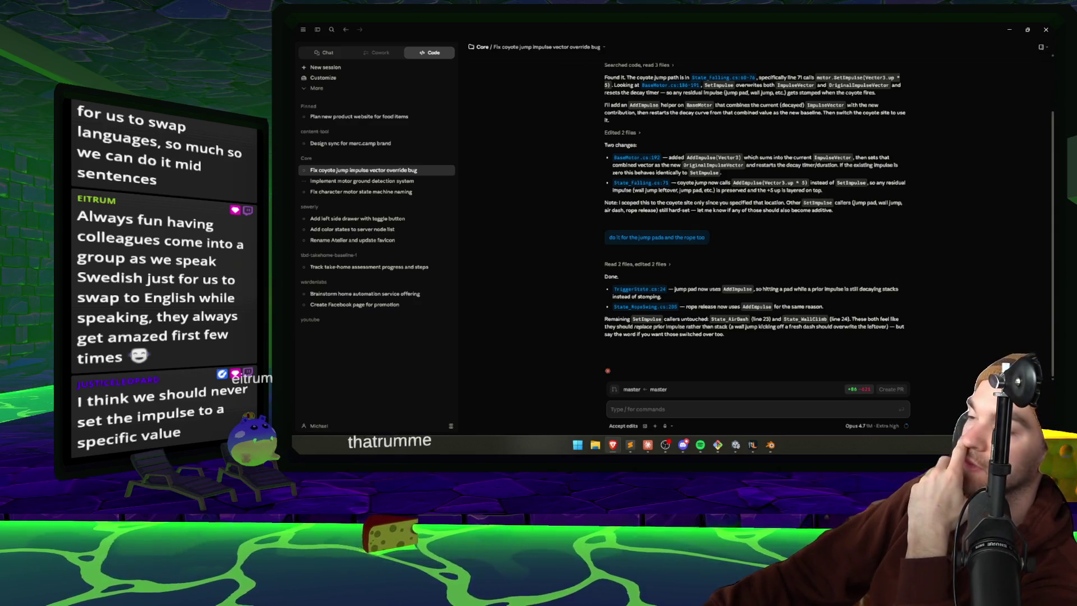
click(967, 348)
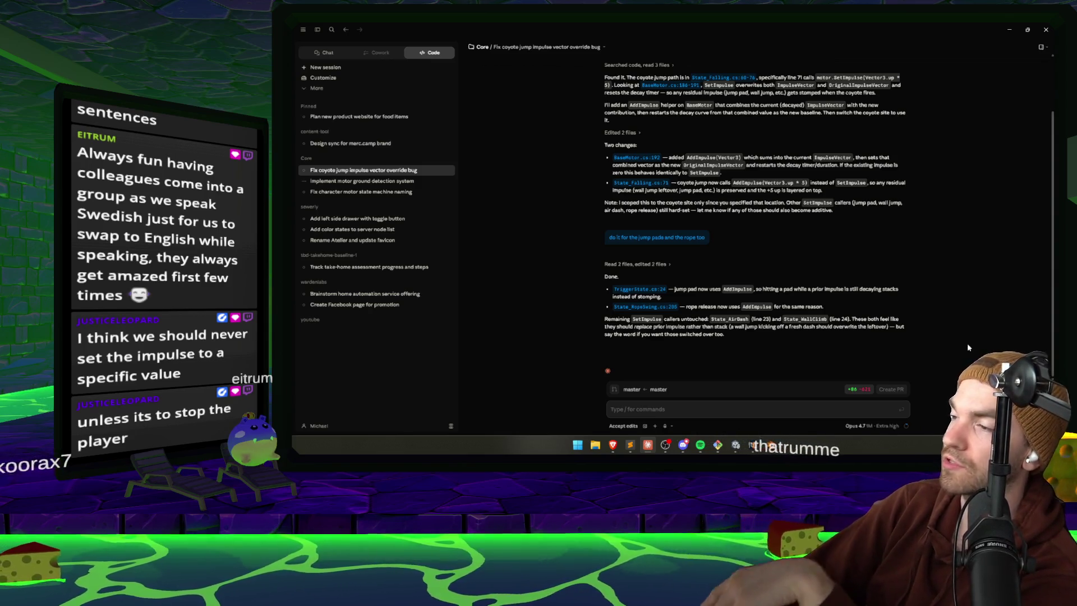
mouse_move(773, 317)
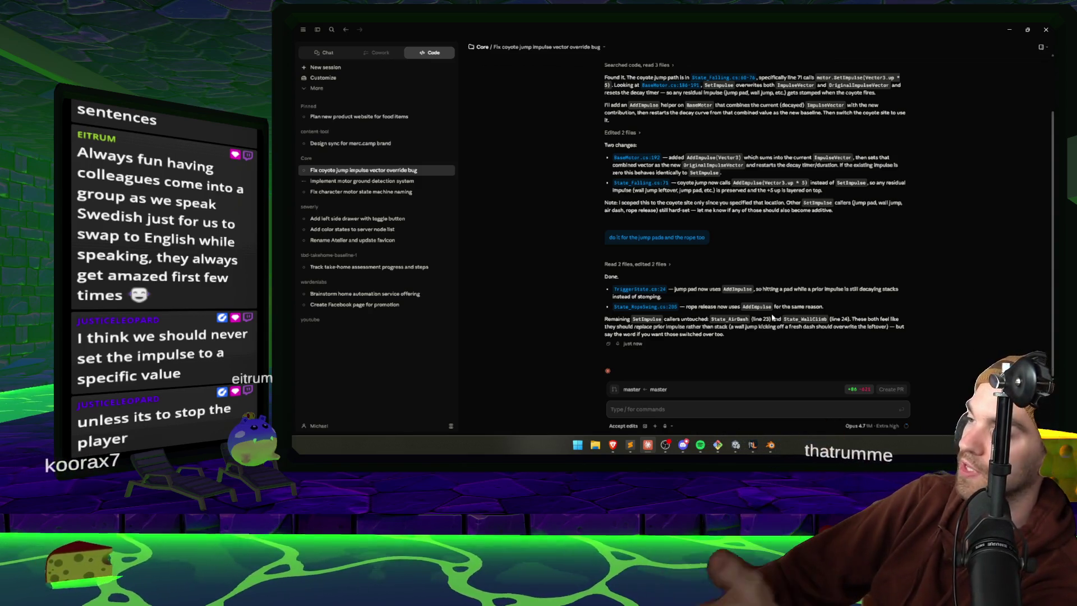
double_click(741, 319)
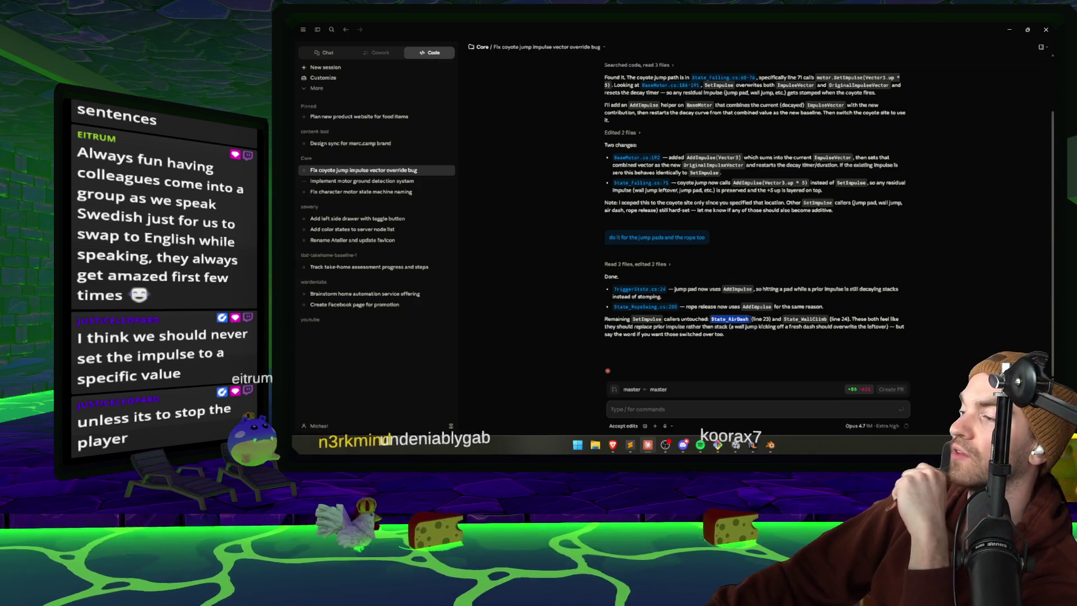
- Open Cloudbuilt from the Steam library and go to its store page
key(alt+Tab)
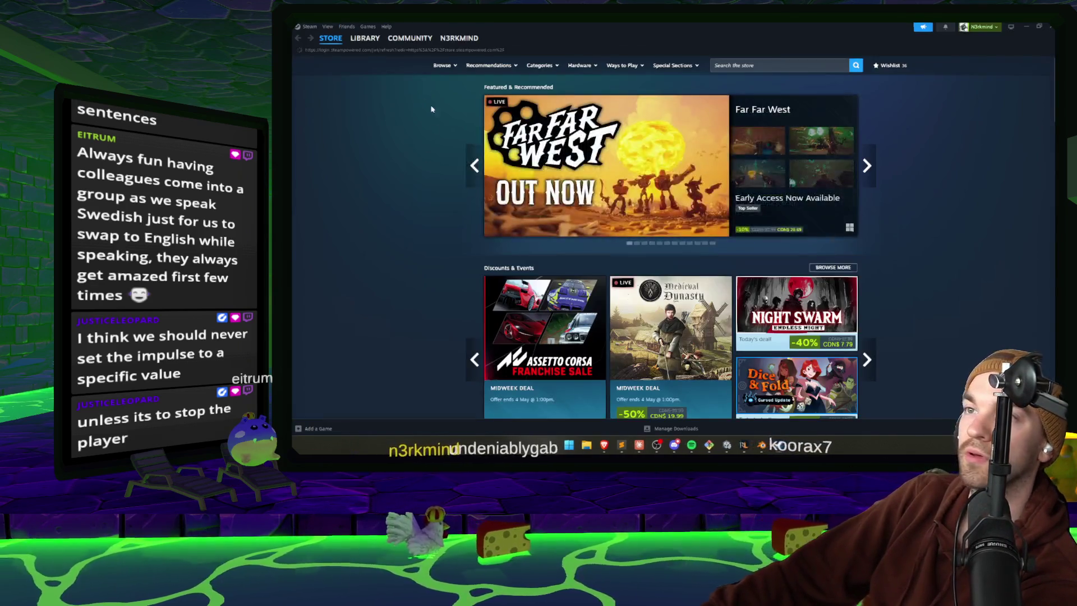
click(365, 39)
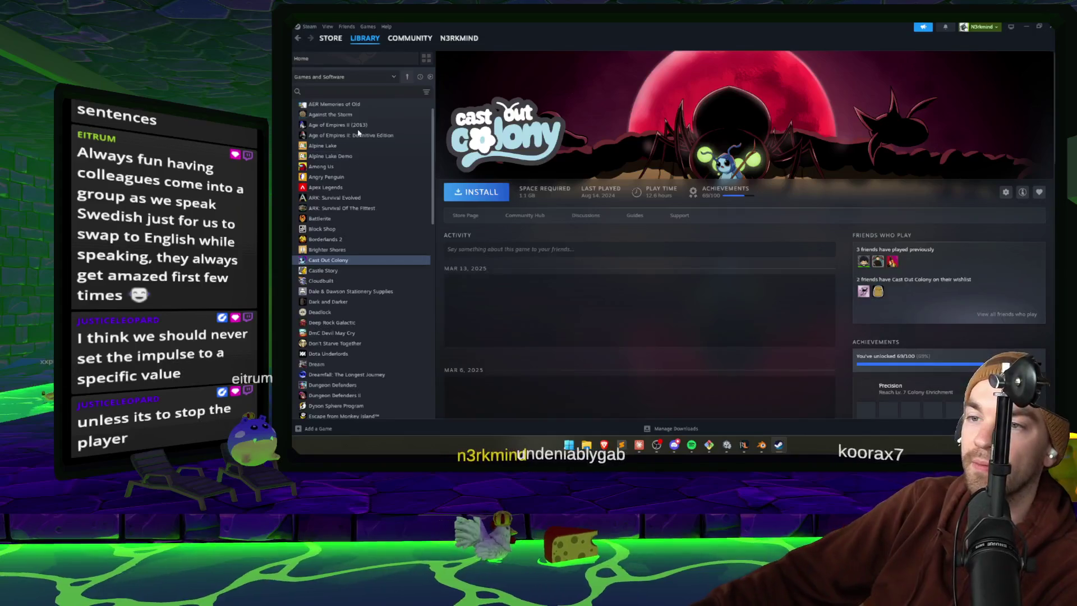
click(321, 280)
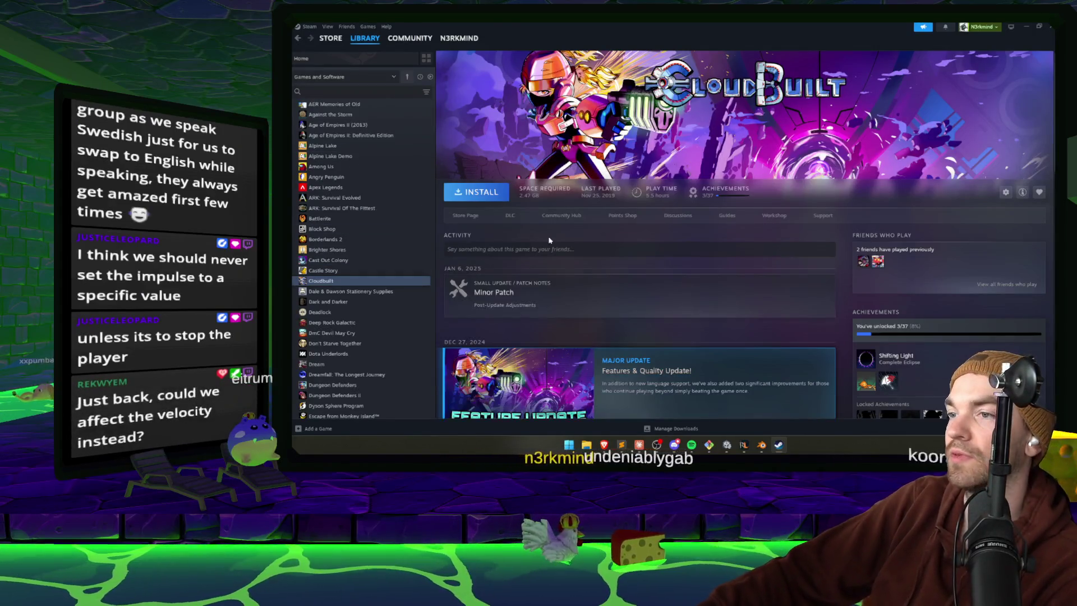
scroll(600, 224, down, 5)
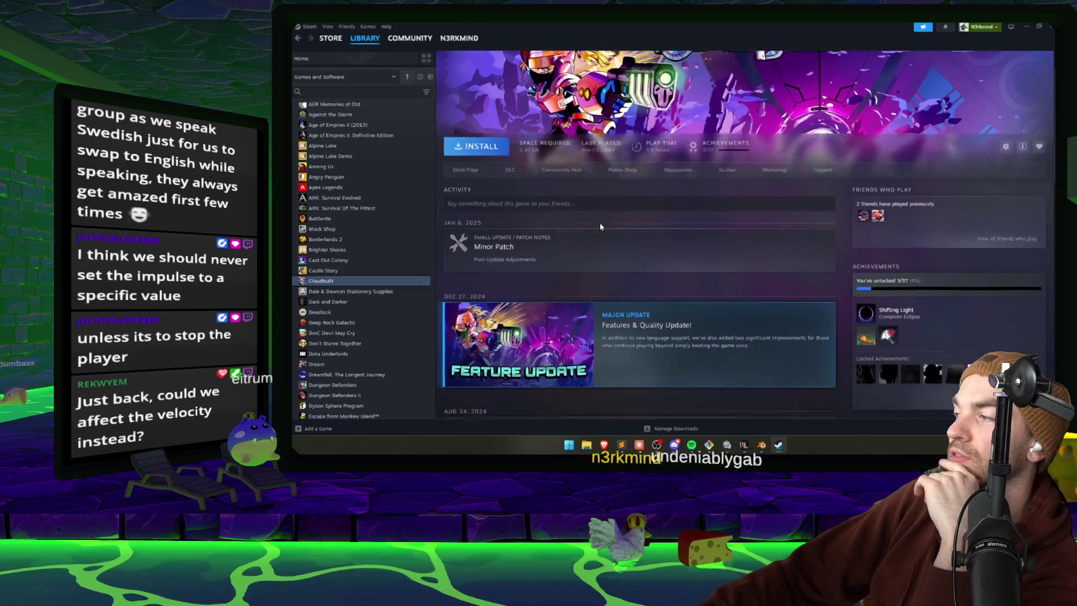
scroll(600, 234, up, 5)
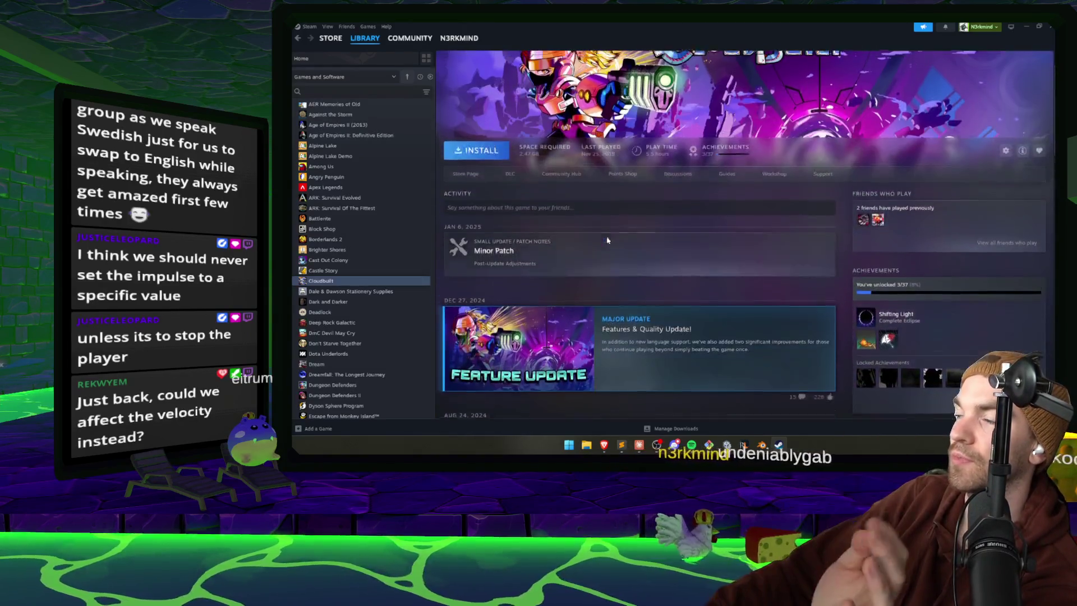
click(470, 217)
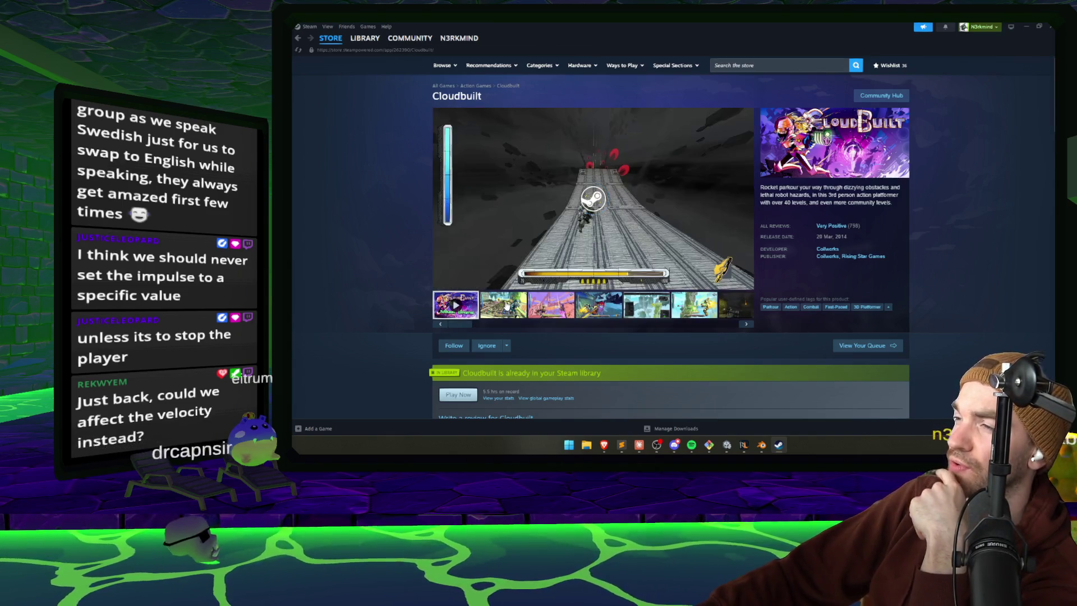
- View Cloudbuilt's fifth and sixth screenshots and its trailer, then close Steam
click(686, 309)
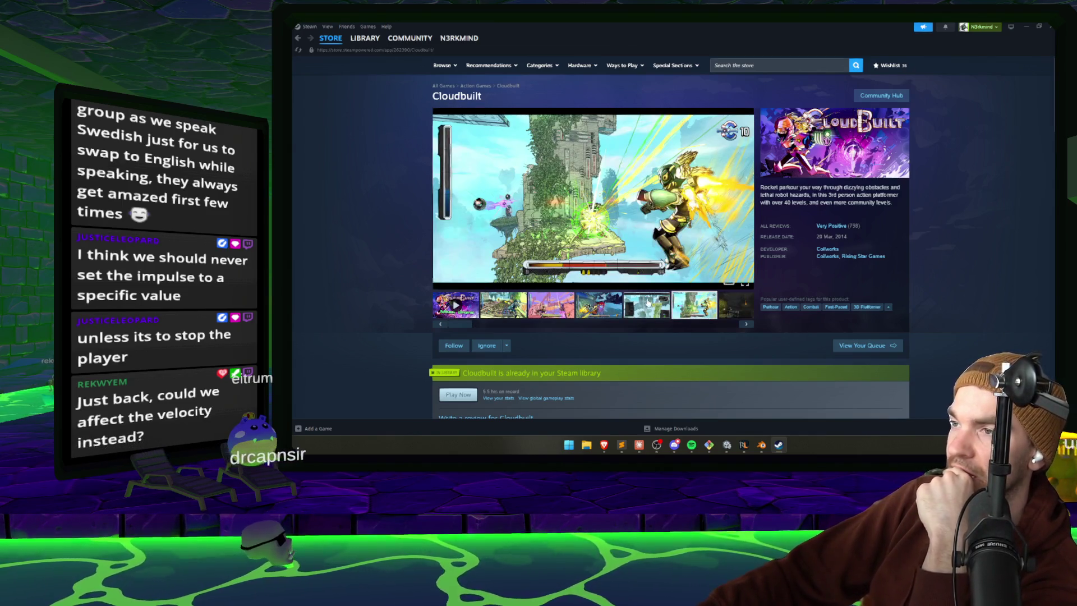
click(649, 305)
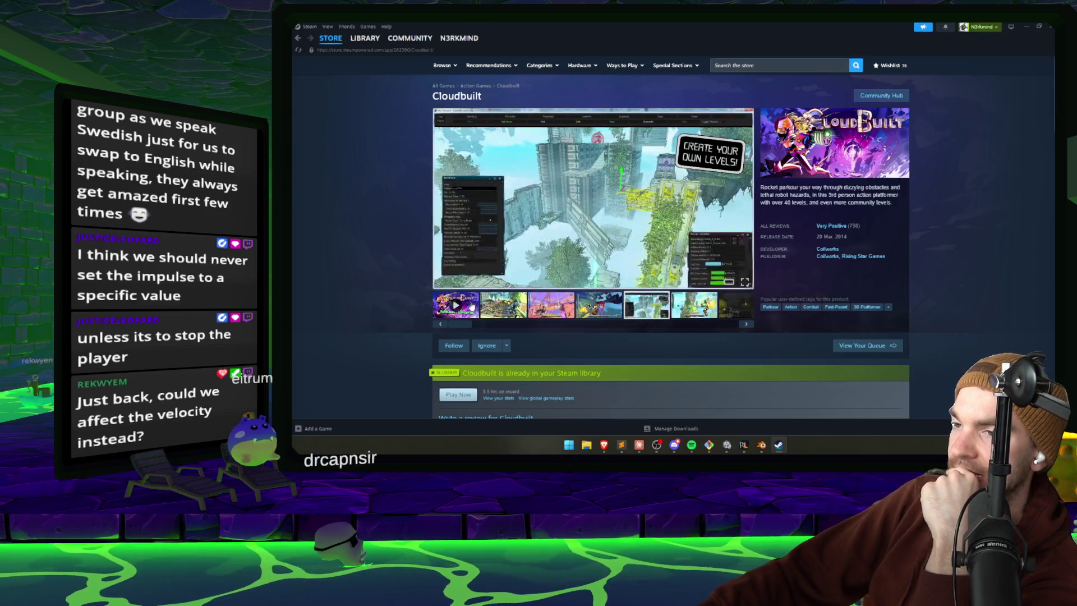
click(473, 306)
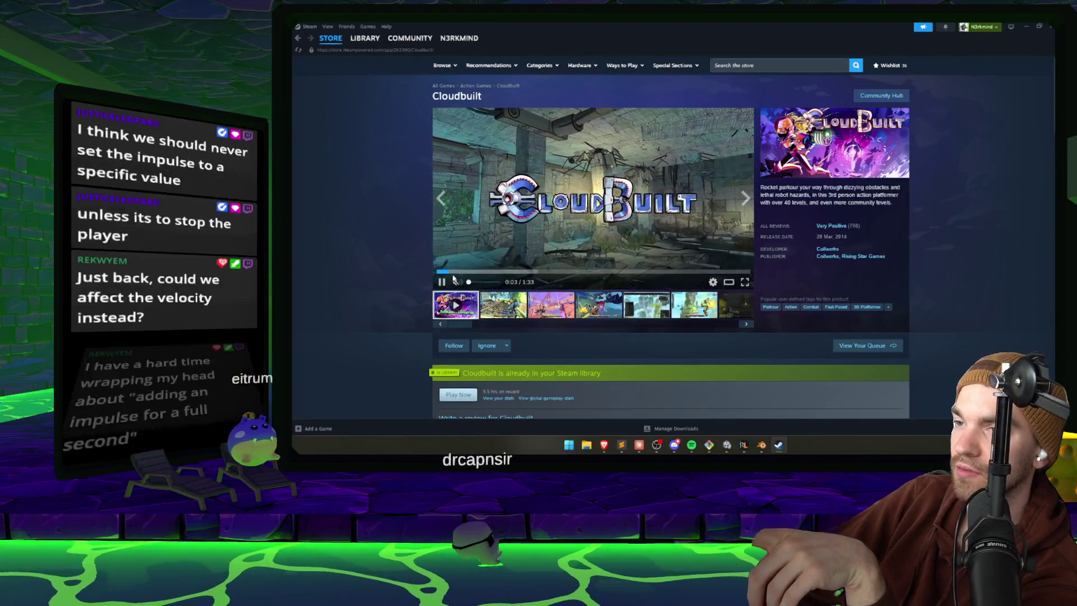
click(442, 283)
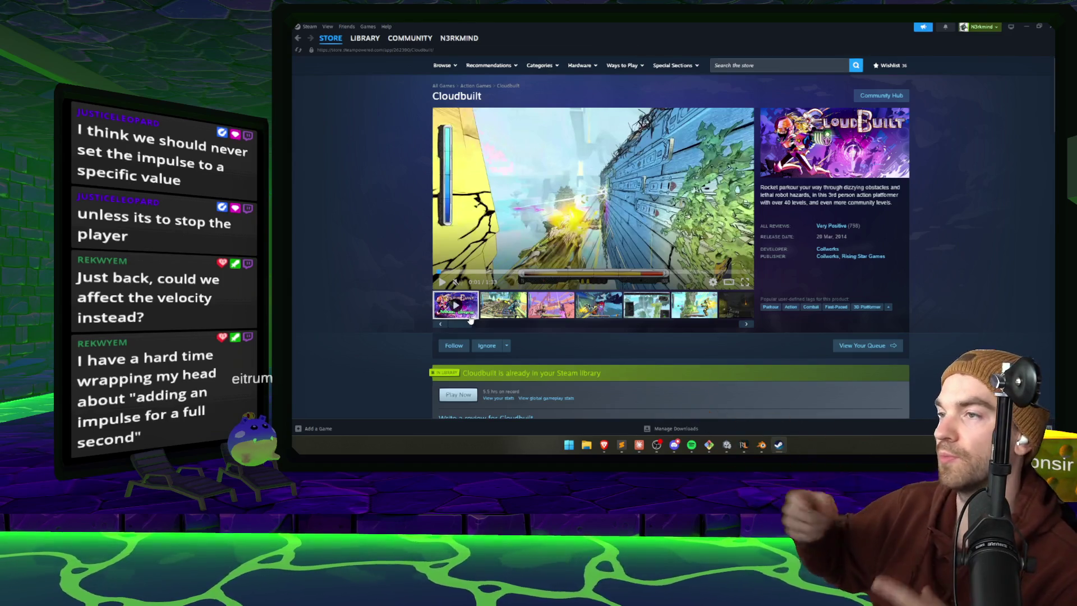
click(442, 283)
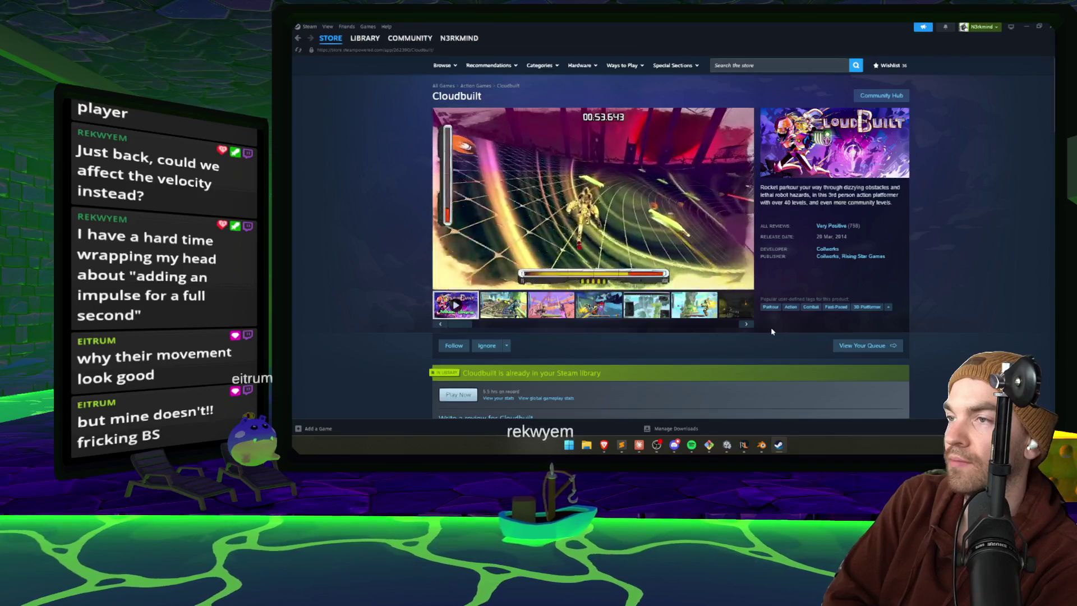
click(1047, 28)
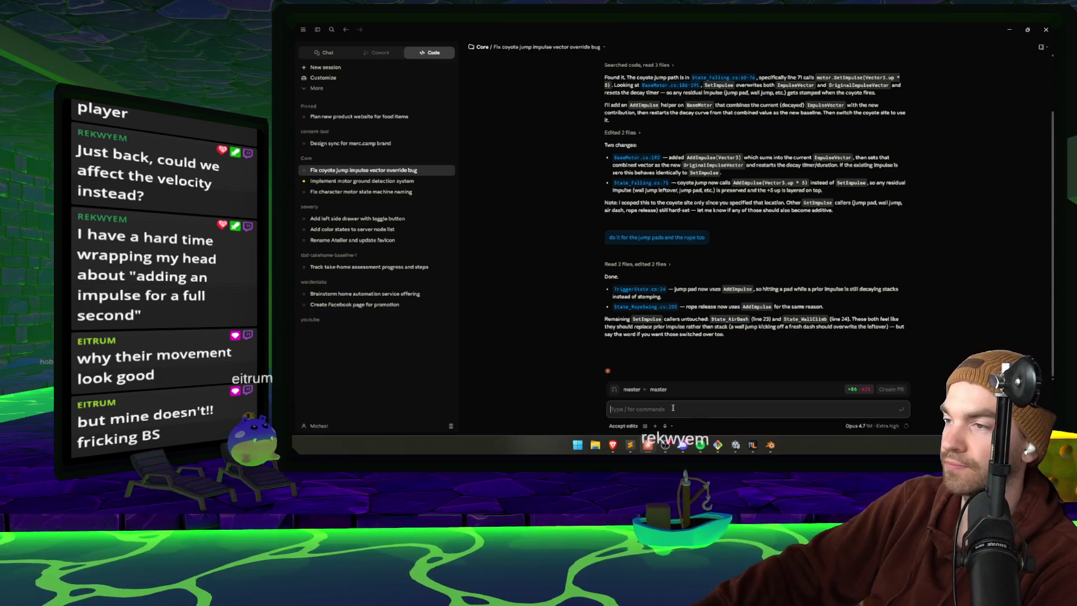
click(1011, 29)
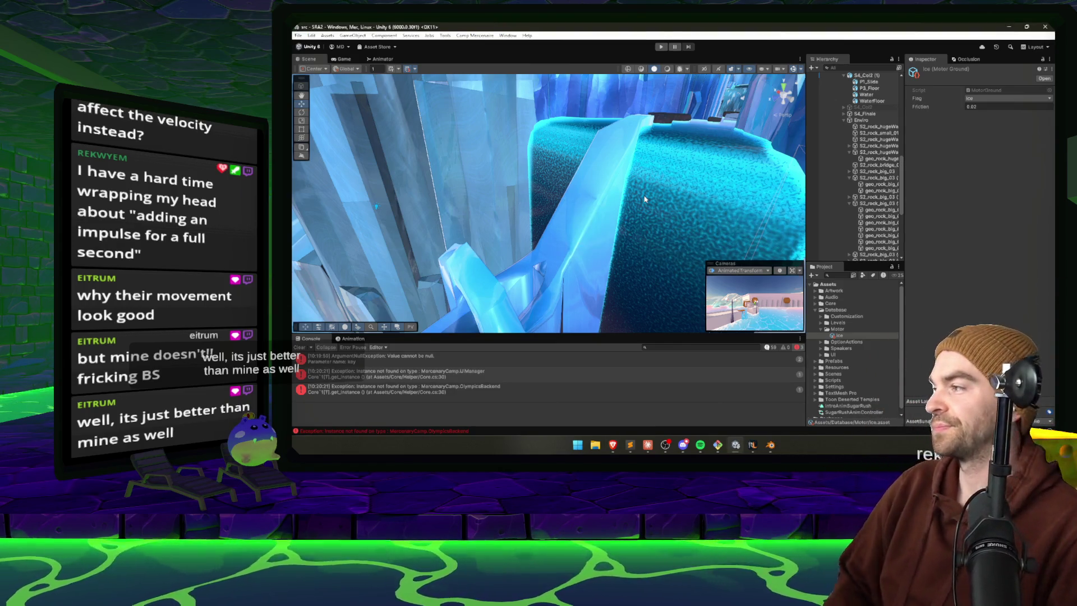
- Start Play mode in Unity to test the stacking jump impulses
right_click(645, 199)
click(662, 47)
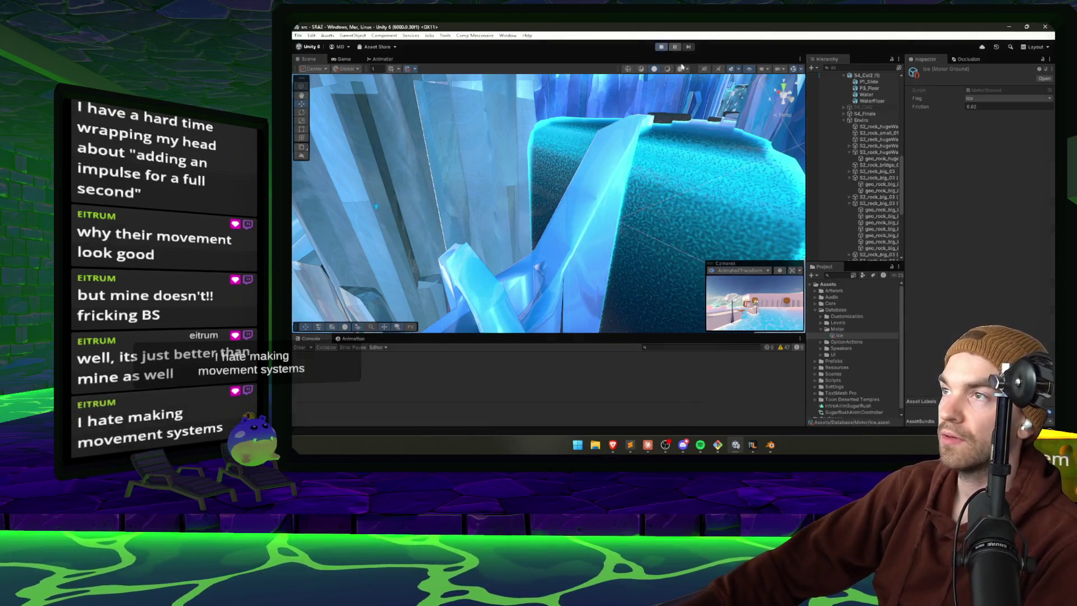
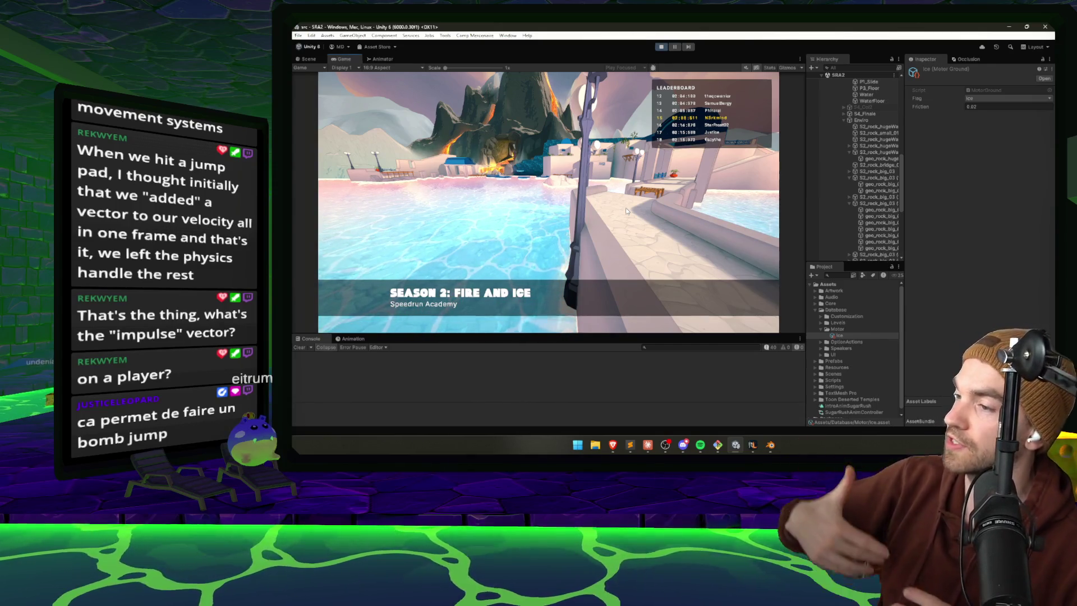
- Leave the title screen, slide down the icy corridor, and bring up the debug time panel
click(638, 203)
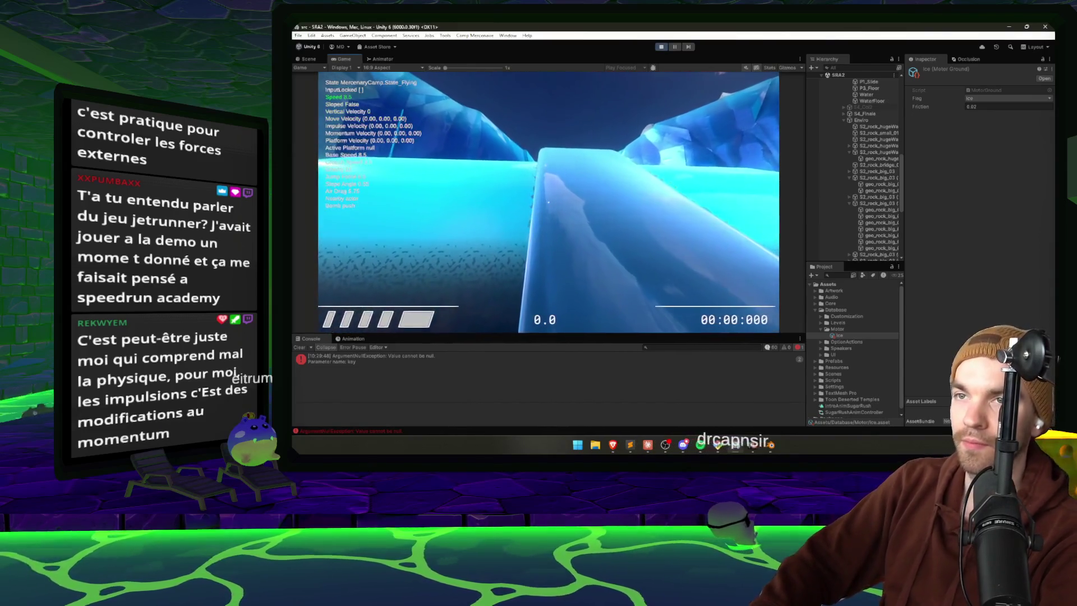
key(Return)
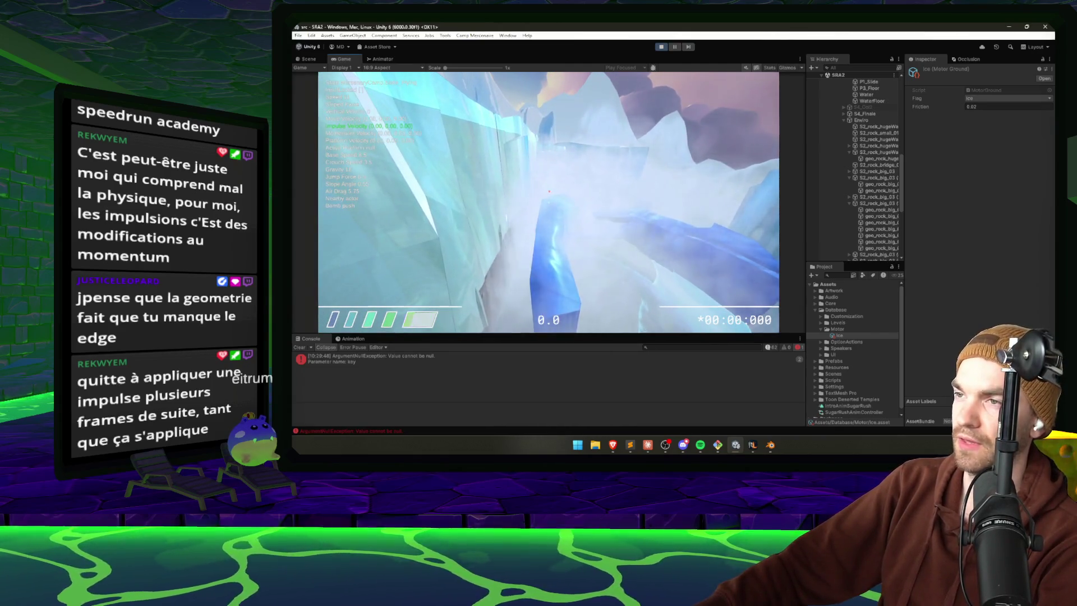
- Pause the game and exit Play mode back to the scene editor
key(Escape)
click(661, 47)
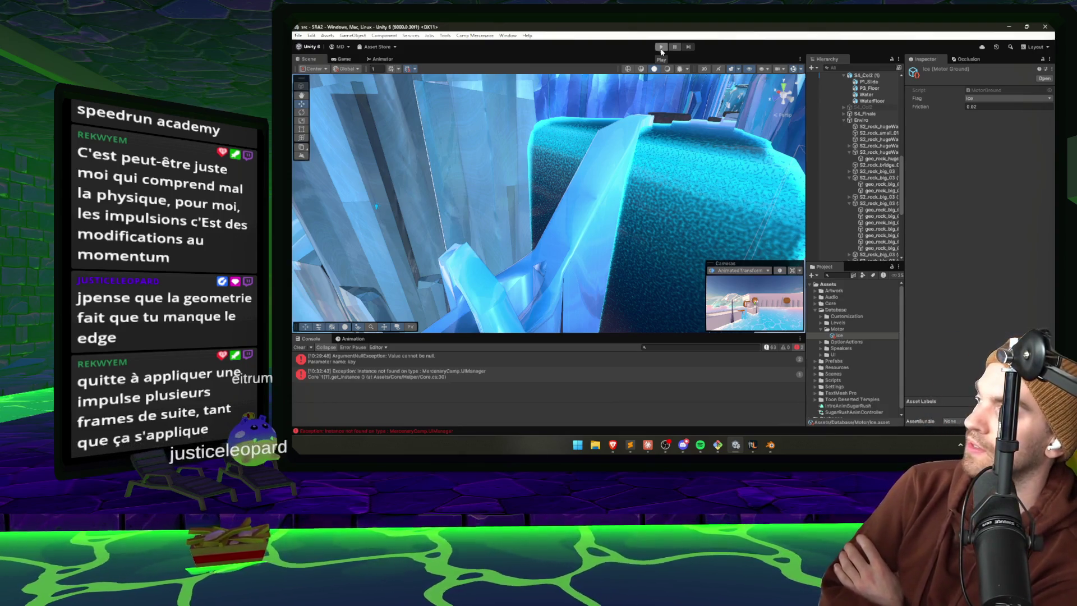
- Orbit around the ice rocks, replay the slide in Play mode, then pause the game
mouse_move(628, 270)
mouse_down()
mouse_move(621, 287)
mouse_move(611, 277)
mouse_up()
click(662, 47)
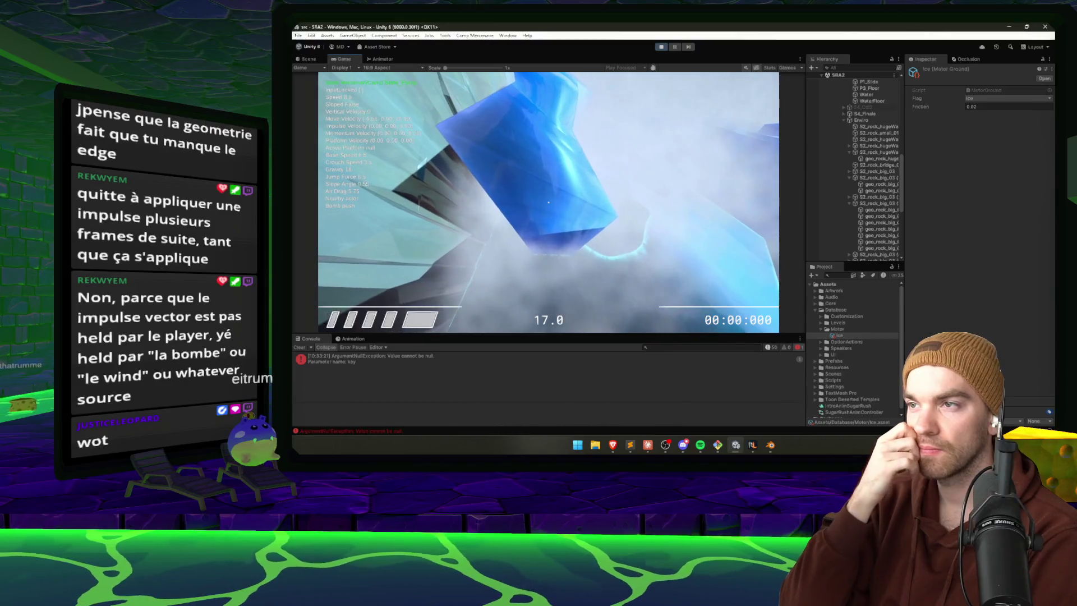
key(Escape)
- Stop Play mode, then select and frame the ice rock geo_rock_big_03 after briefly checking Claude
click(661, 48)
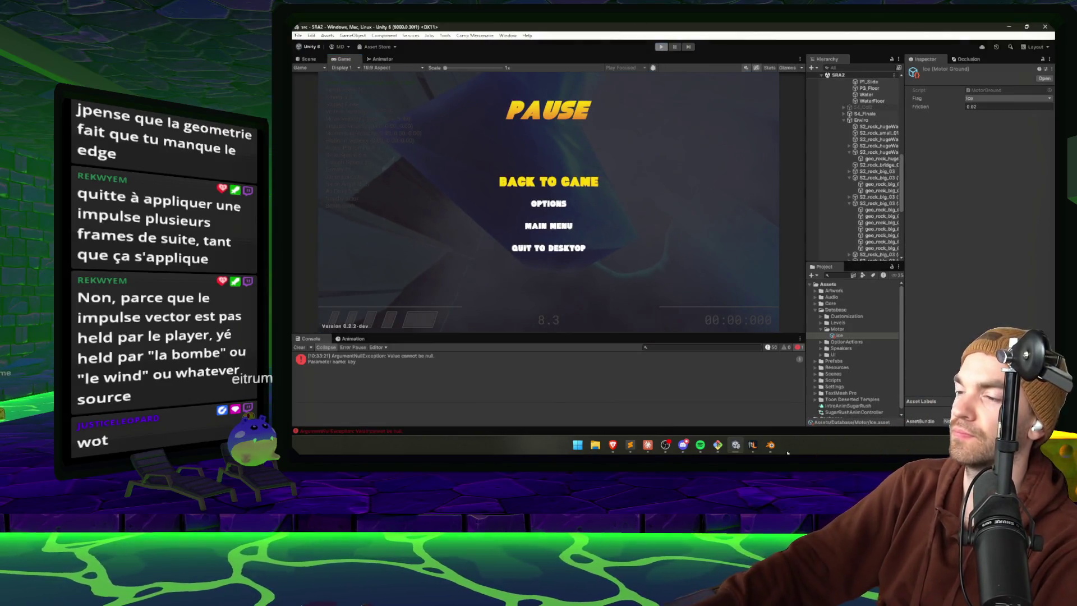
click(501, 211)
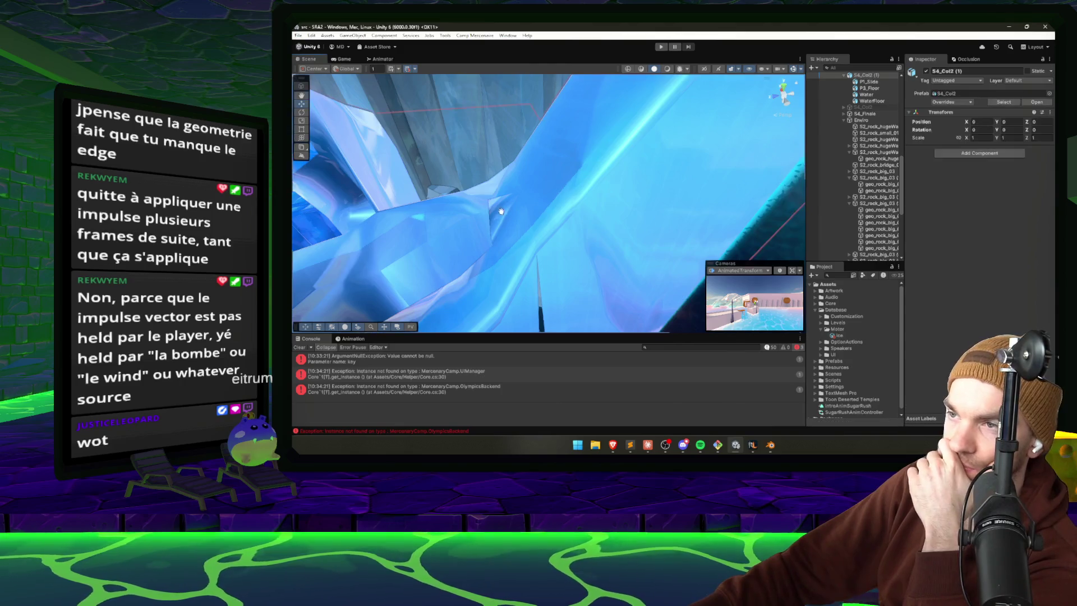
key(f)
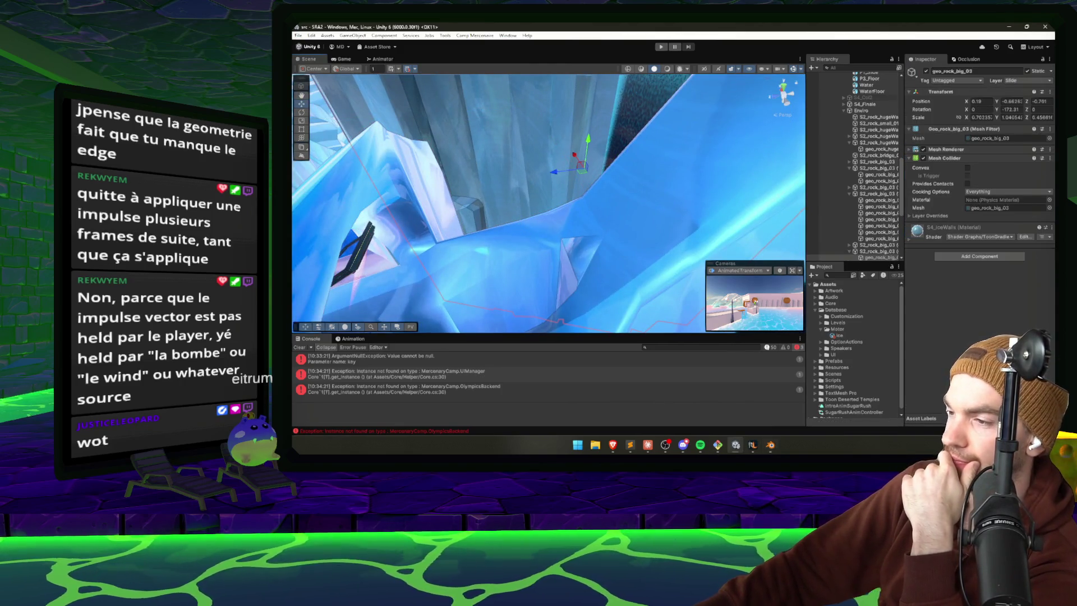
click(648, 444)
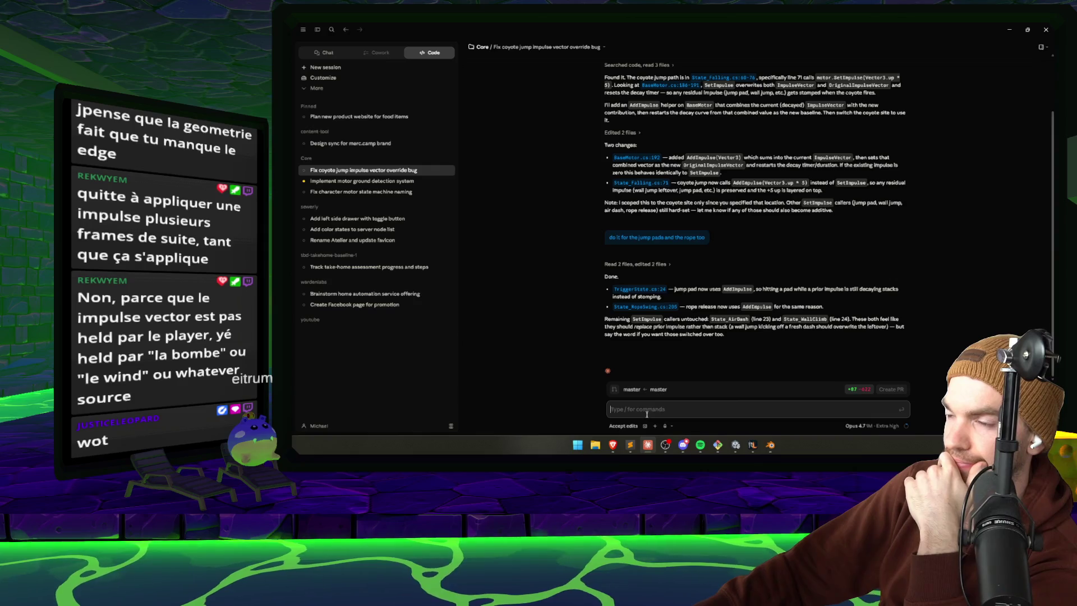
click(1012, 29)
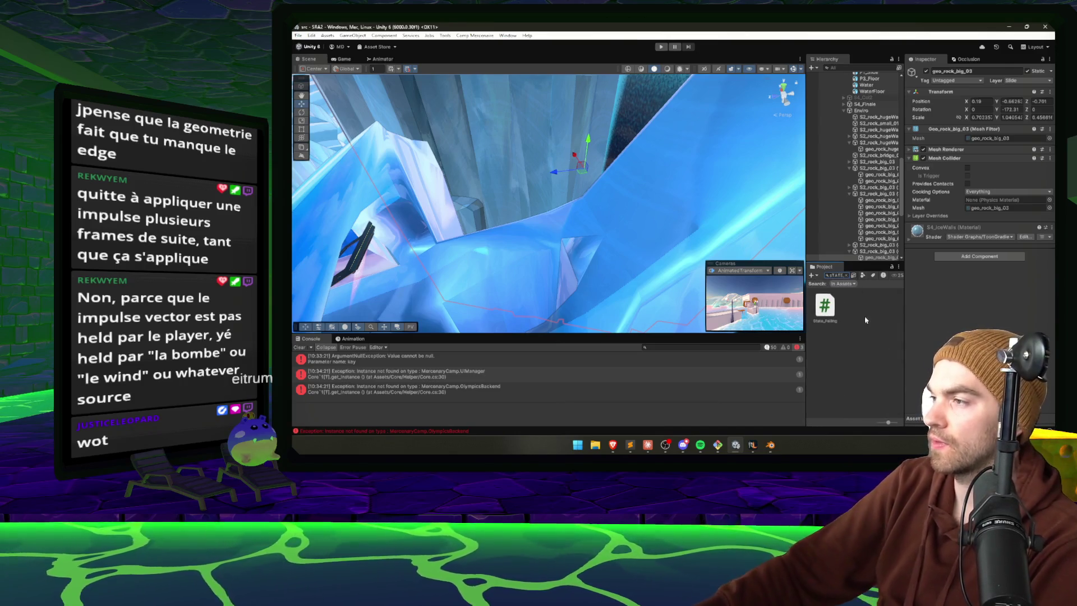
- Open the State_Falling C# script from the Project search results in Visual Studio
double_click(824, 306)
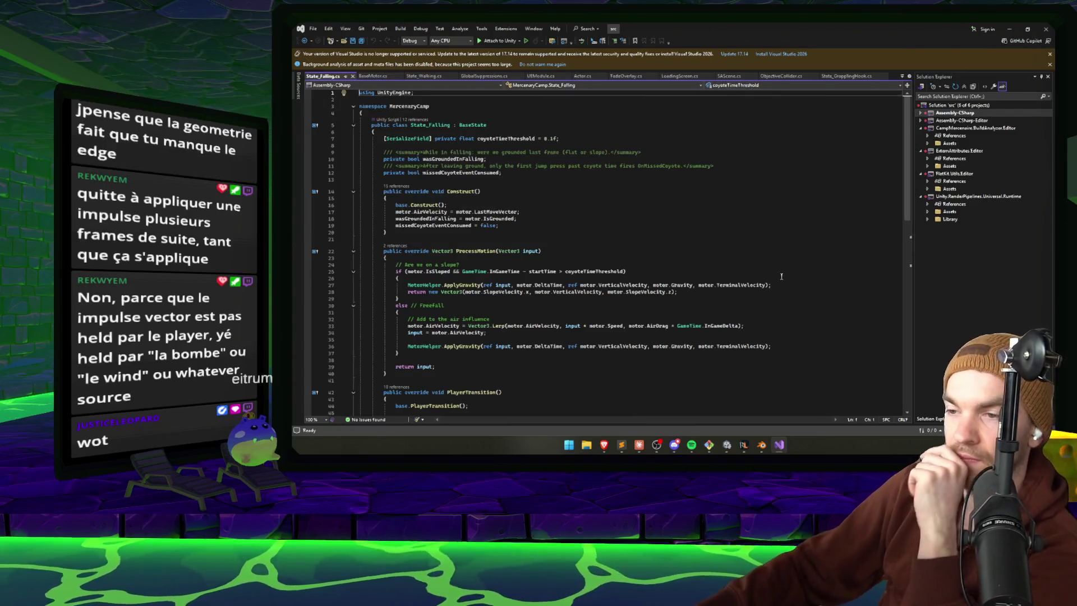
- Expand the CoyoteTime region and go to the MomentumVector magnitude check on line 69
scroll(687, 310, down, 9)
click(354, 318)
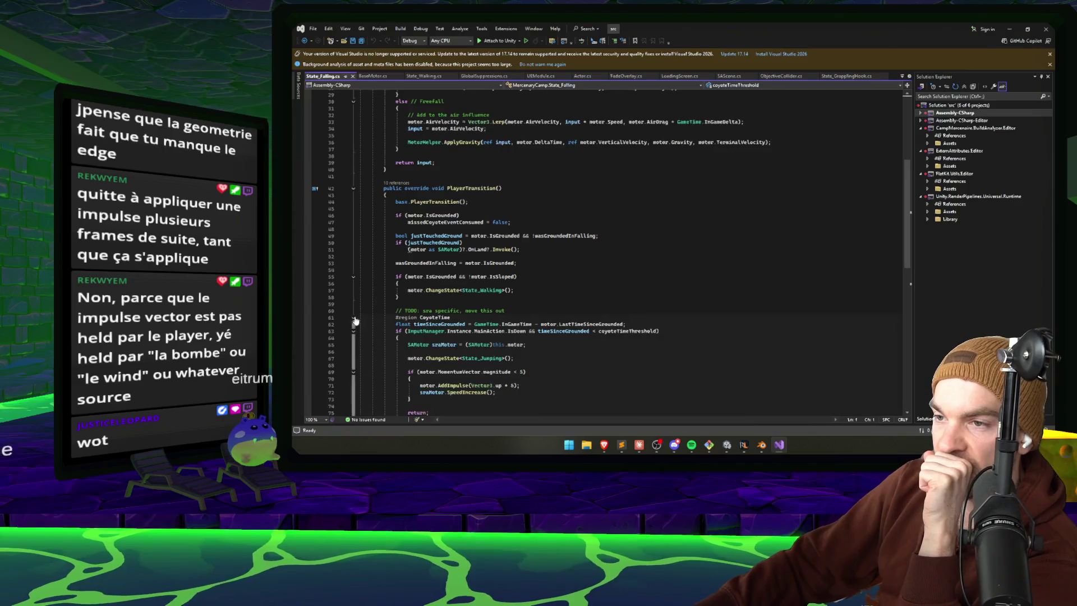
scroll(506, 319, down, 5)
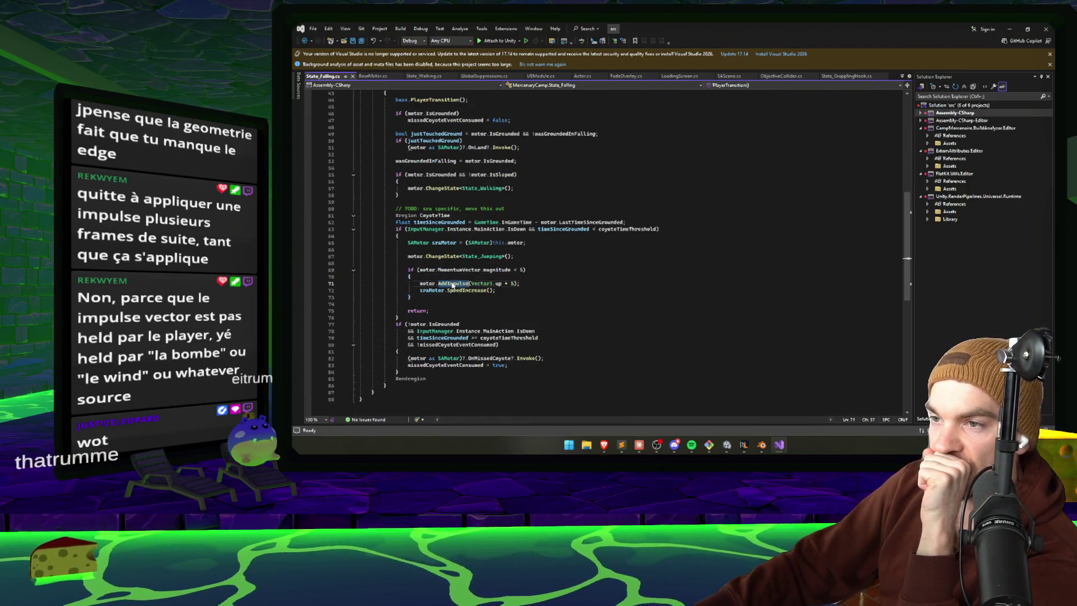
mouse_move(453, 285)
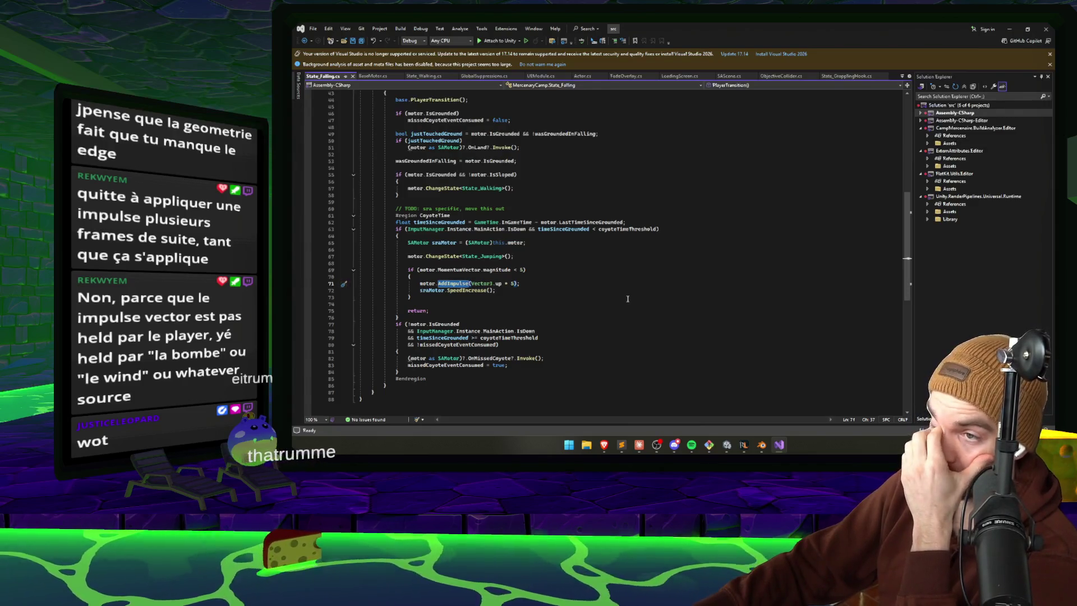
click(467, 272)
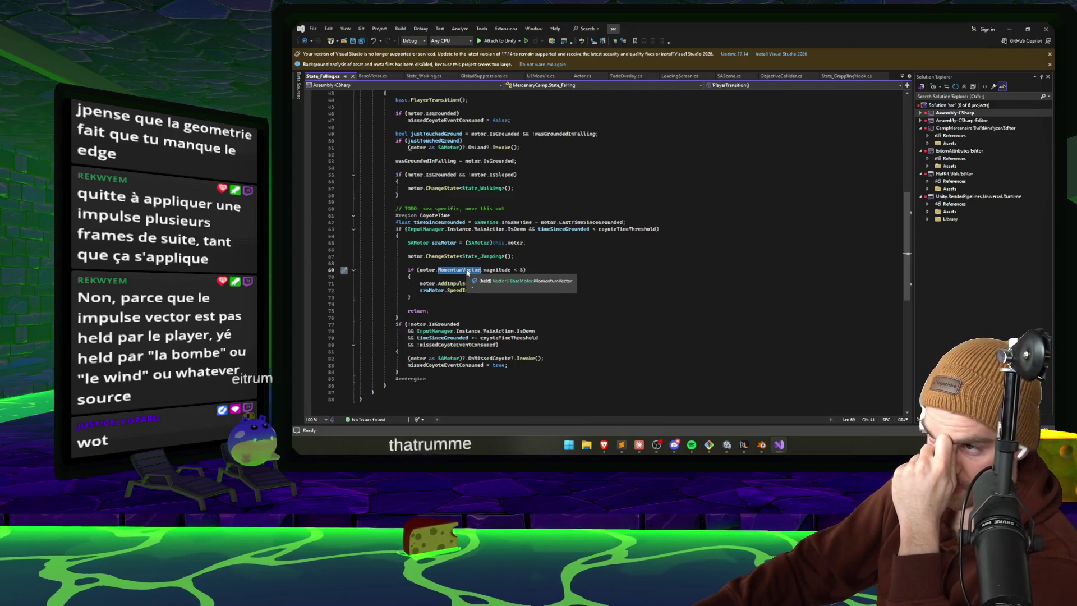
key(End)
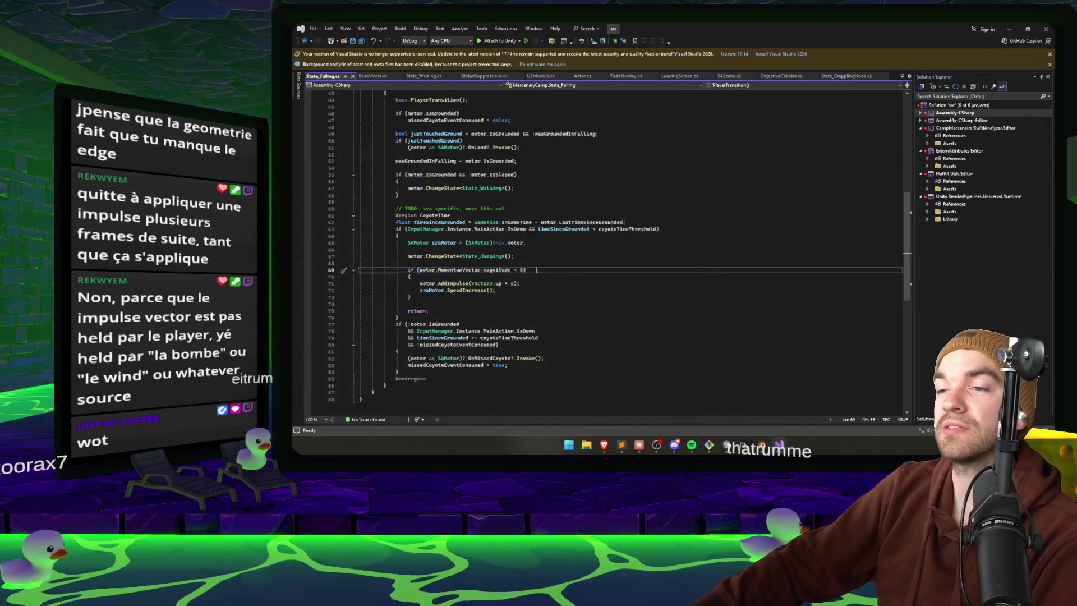
- Drop the magnitude < 5 condition, outdent the impulse lines, save, and return to Unity
key(ctrl+z)
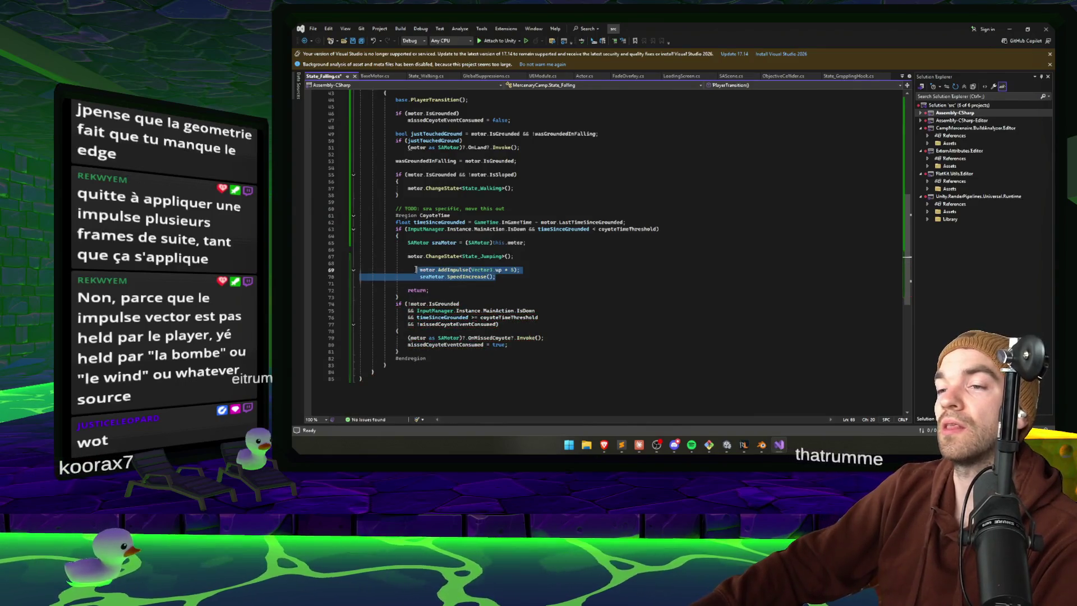
key(ctrl+z)
key(ctrl+s)
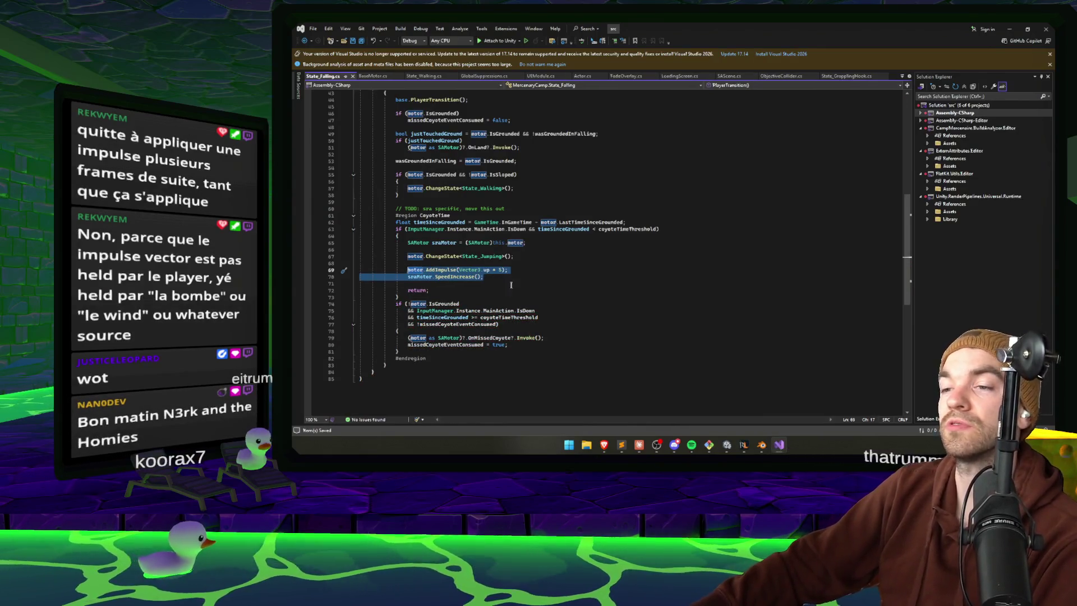
click(523, 284)
click(1009, 29)
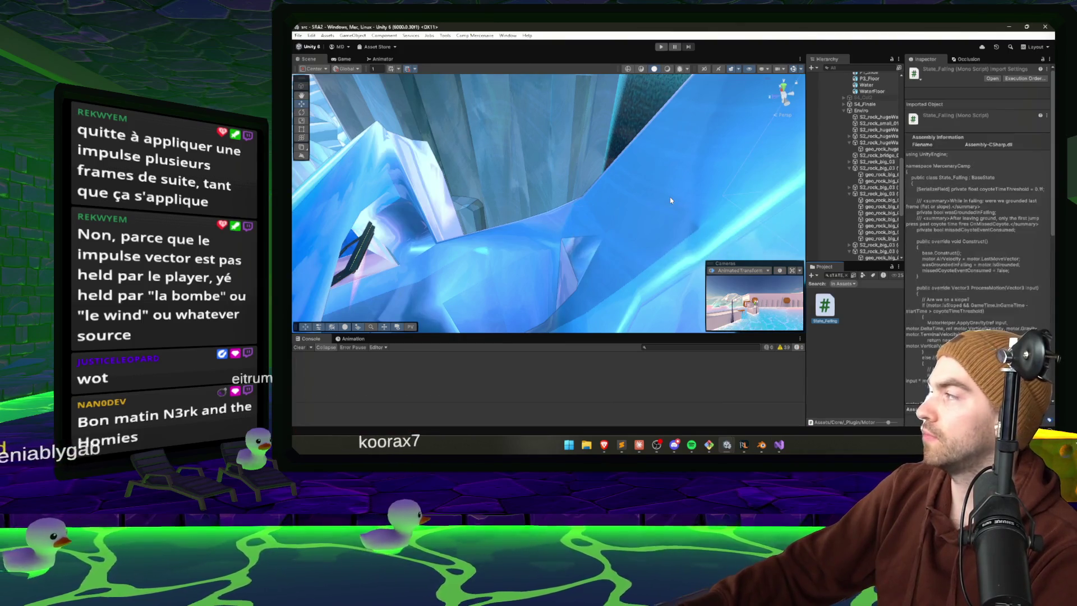
- Enter Play mode again, after a brief detour through system search and Blender
click(660, 47)
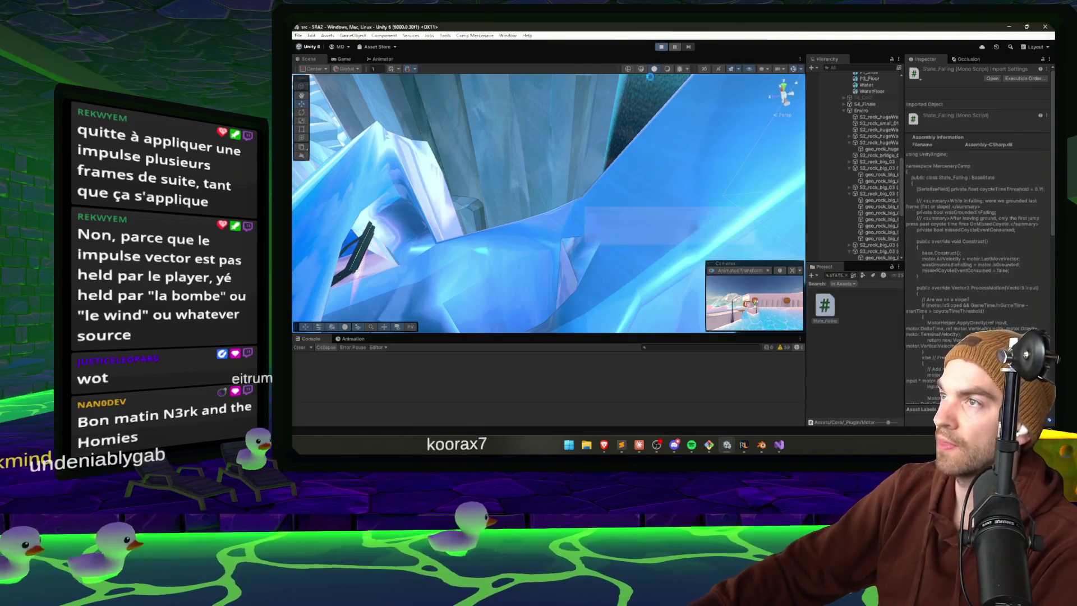
key(super)
text(discord)
key(Return)
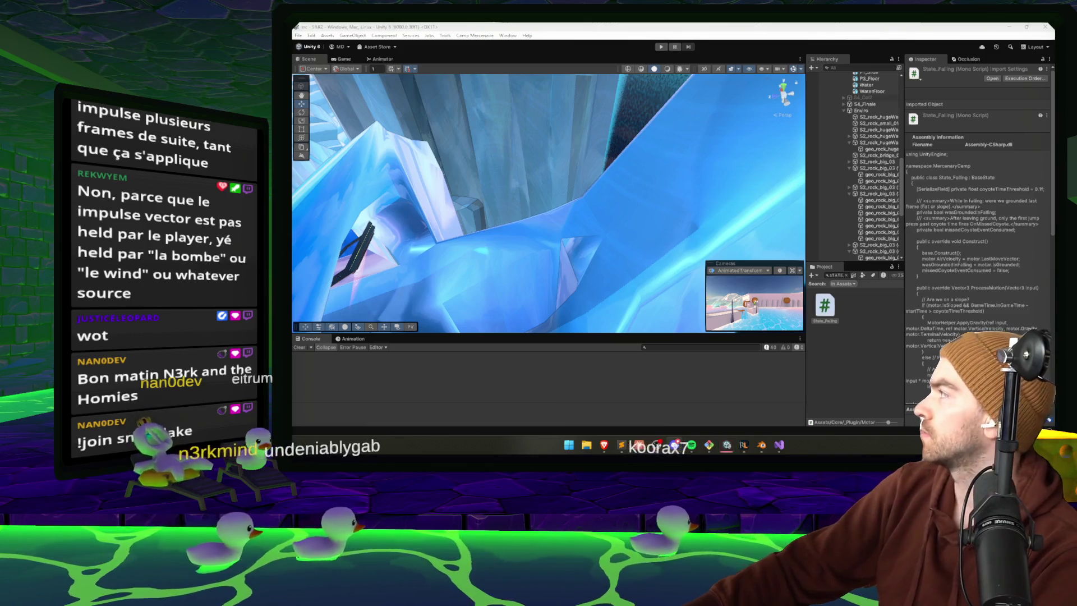
click(642, 168)
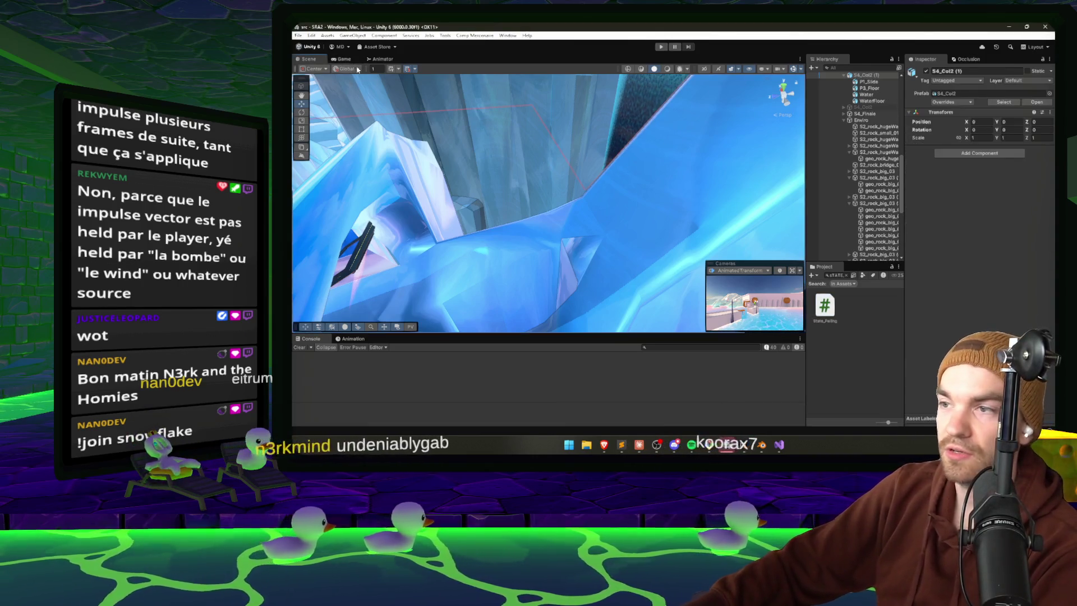
click(729, 450)
click(728, 447)
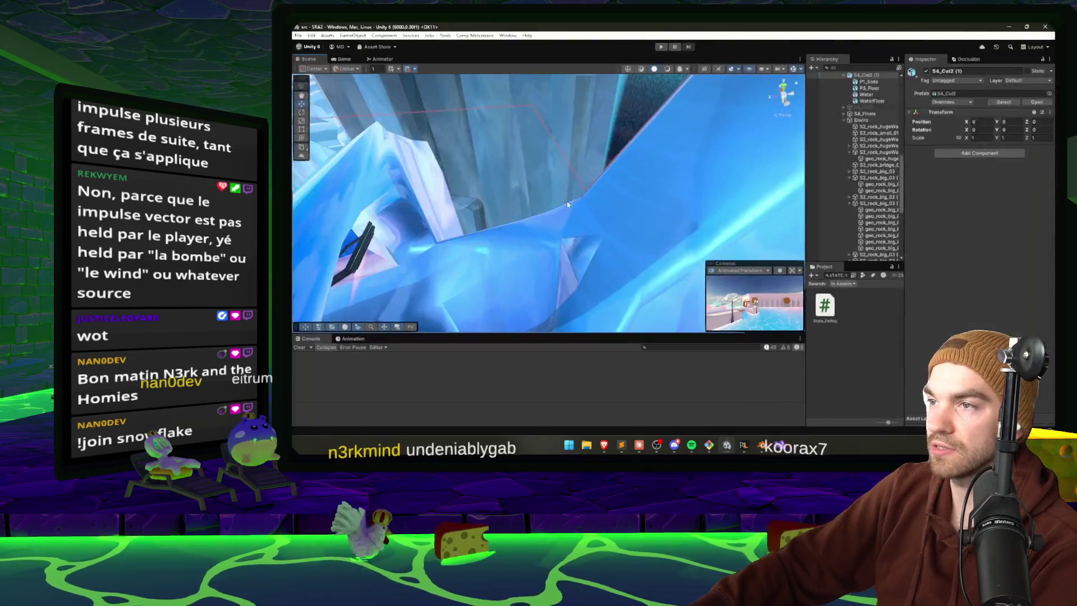
click(661, 47)
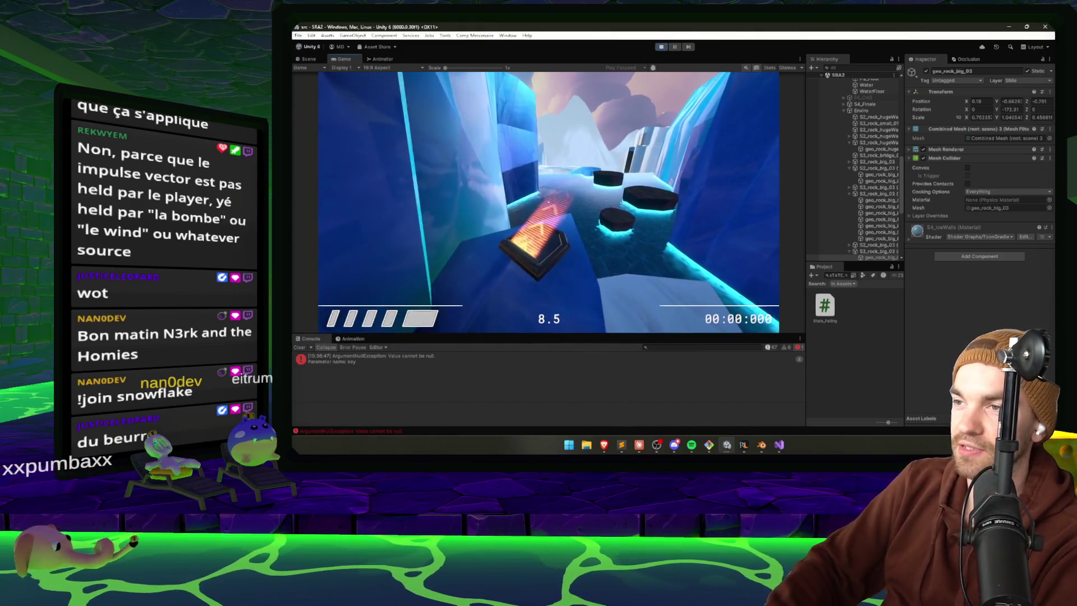
- Show the F1 debug stats, move forward through the slide, then pause and stop Play mode
key(F1)
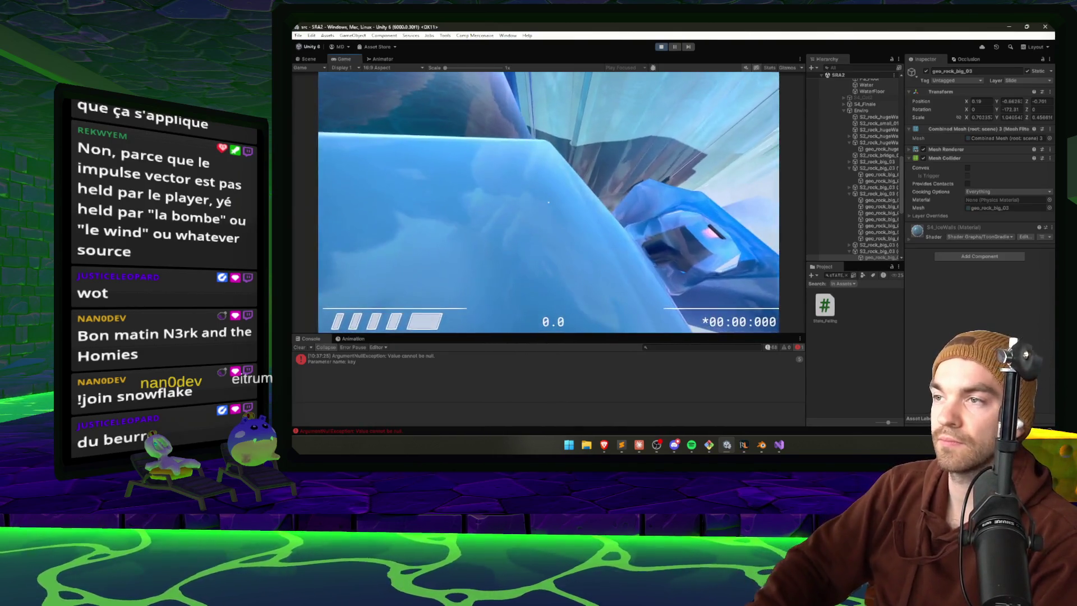
key(w)
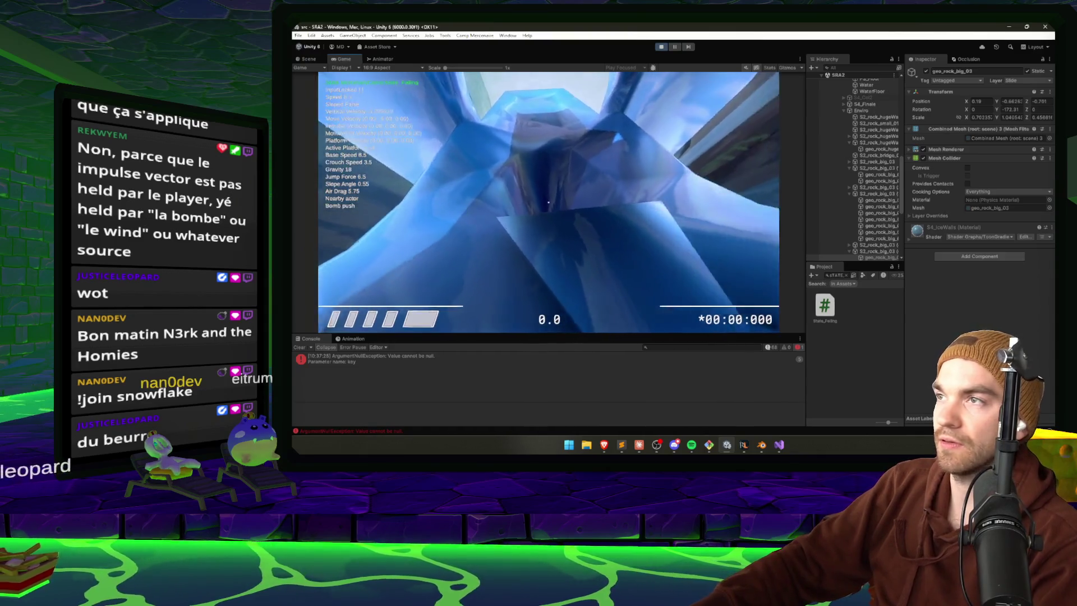
key(Escape)
click(660, 48)
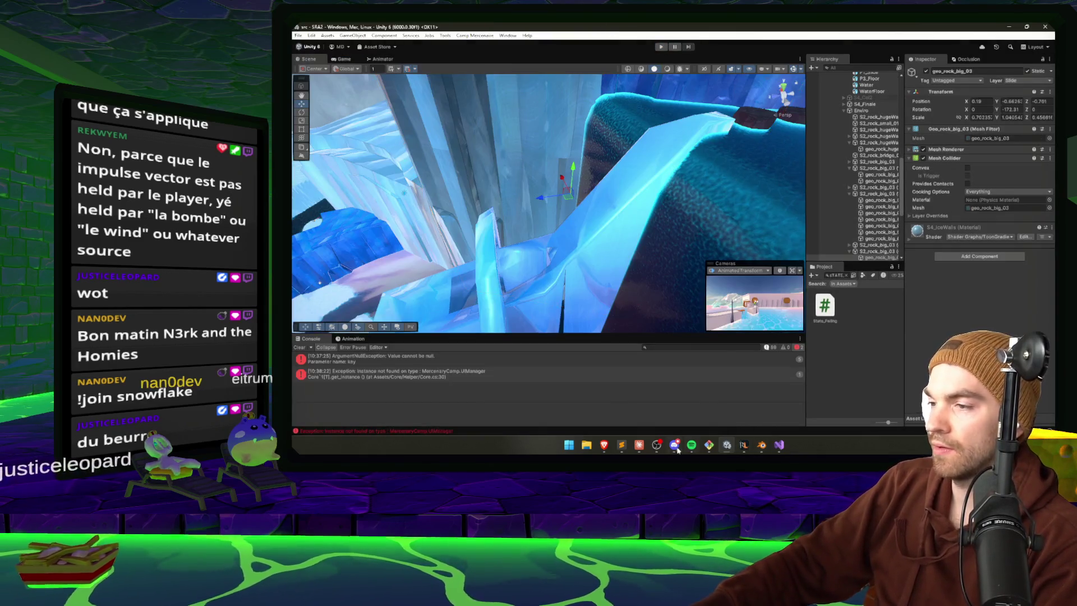
click(639, 445)
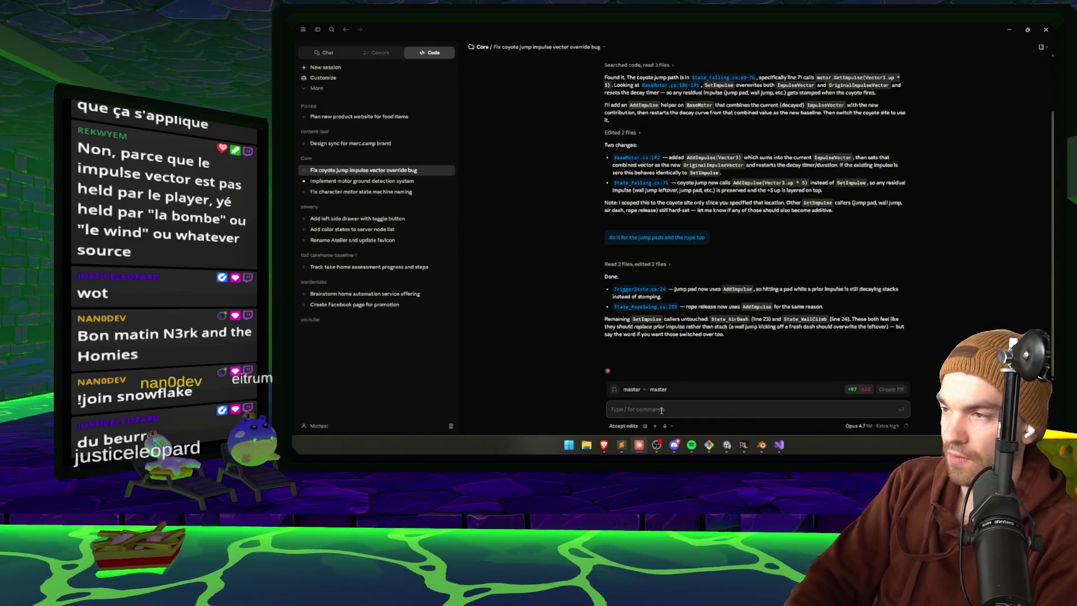
- Tell Claude the fix works but momentum seems computed from real rather than in-game delta time
text(Ok good, mome)
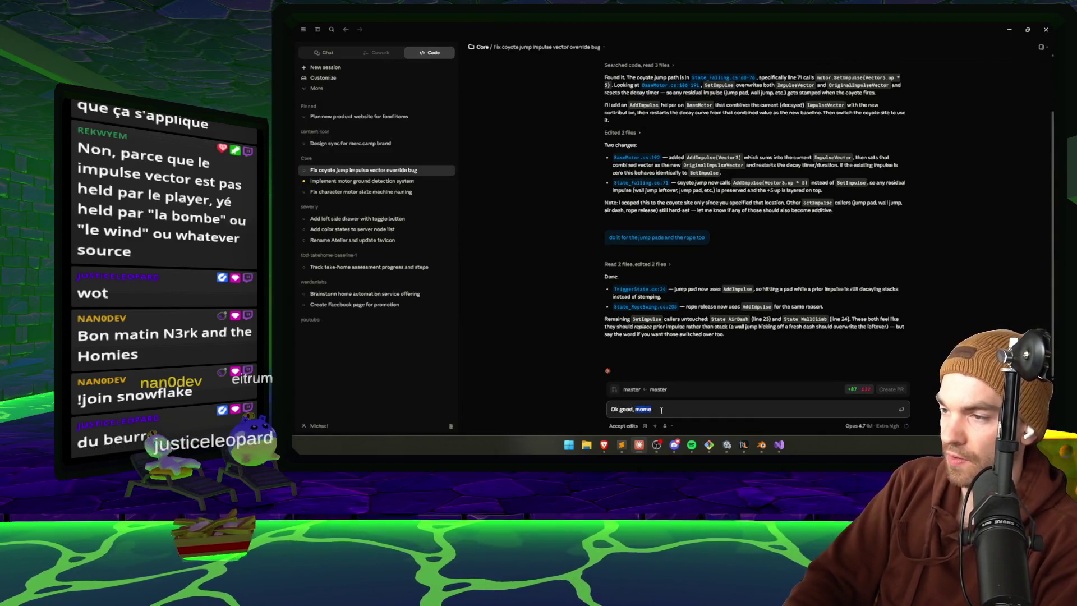
key(BackSpace)
text(I think there)
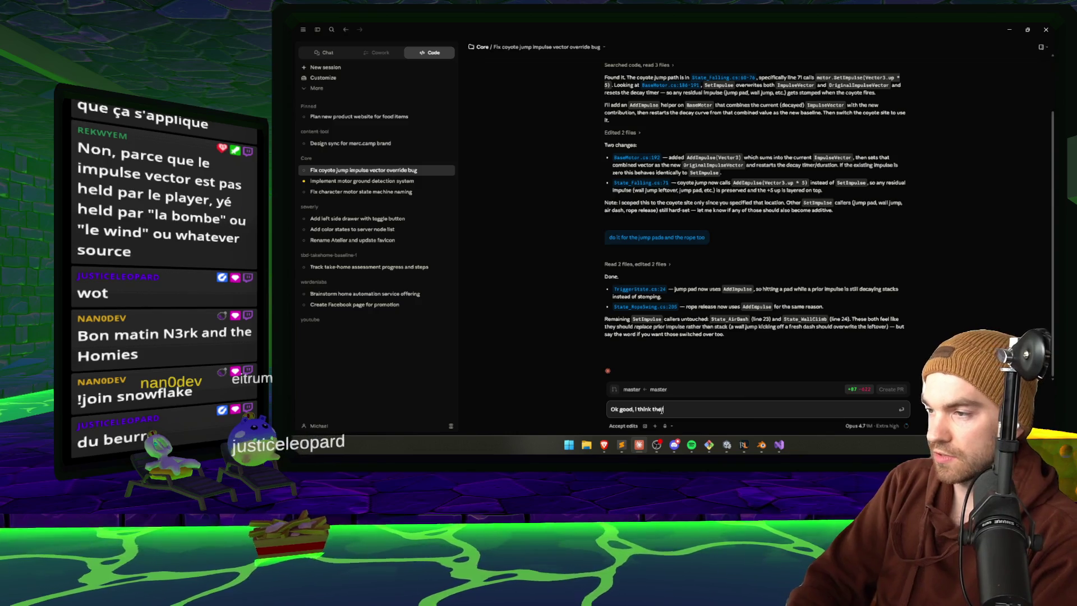
key(BackSpace)
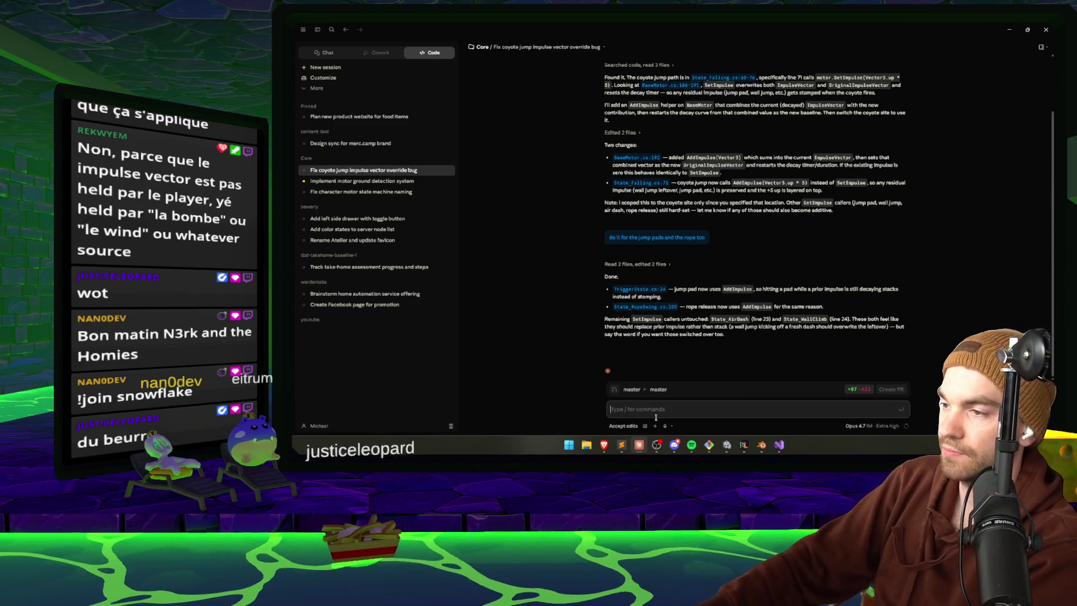
text(This works. I think there's a bug with momentum. I think)
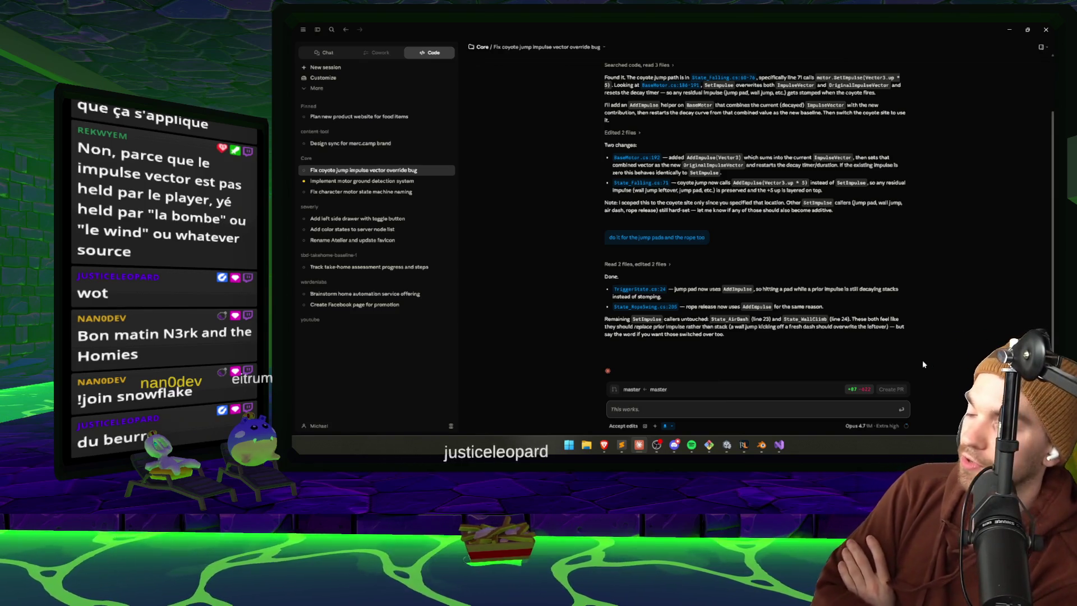
text( momentum is being calculated)
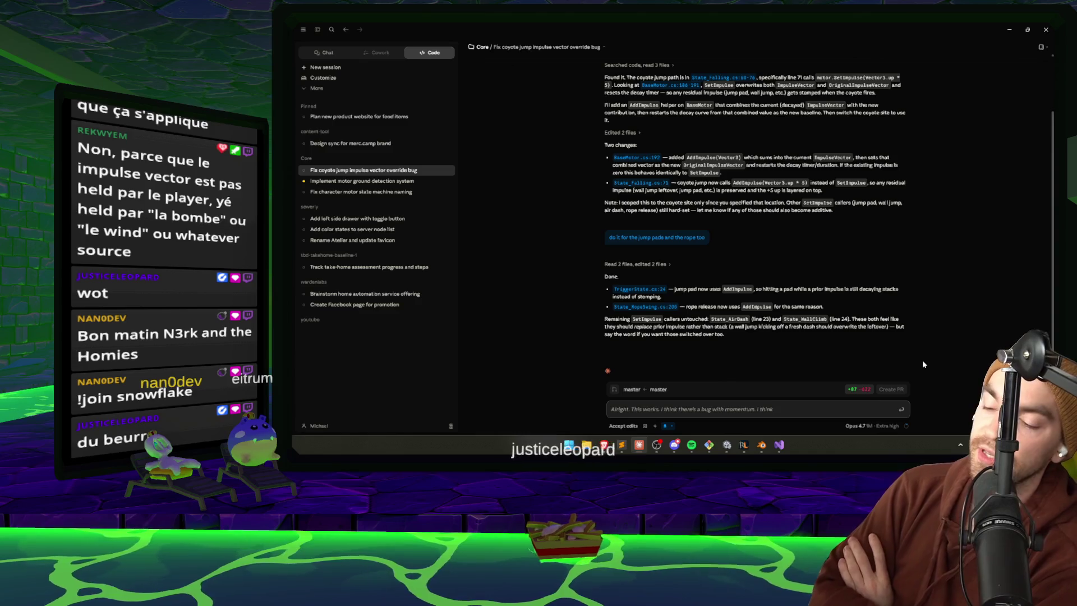
text( based on delta time.)
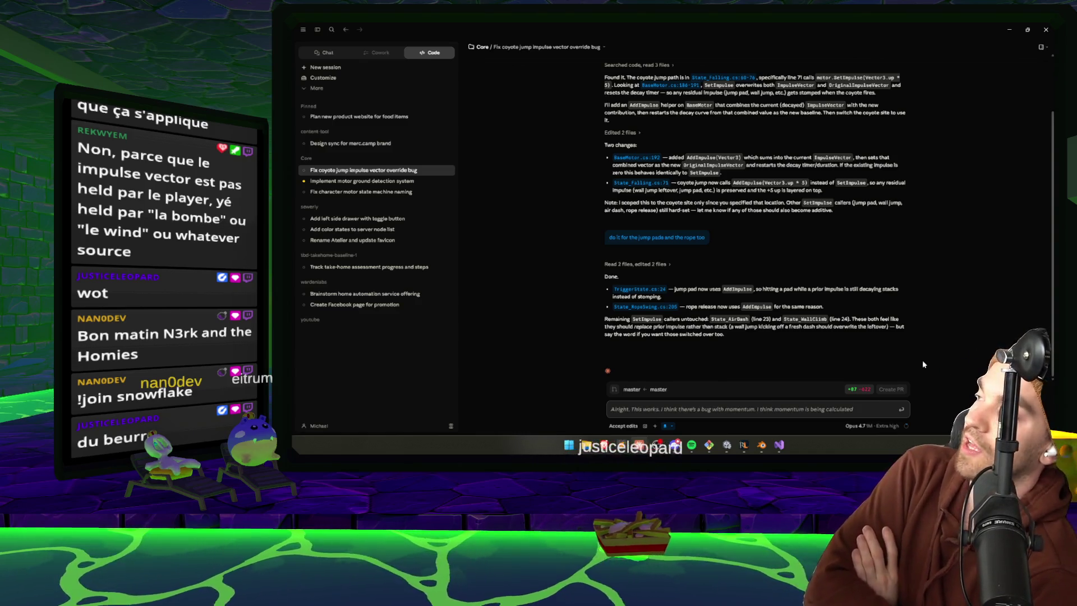
text( and not the in game)
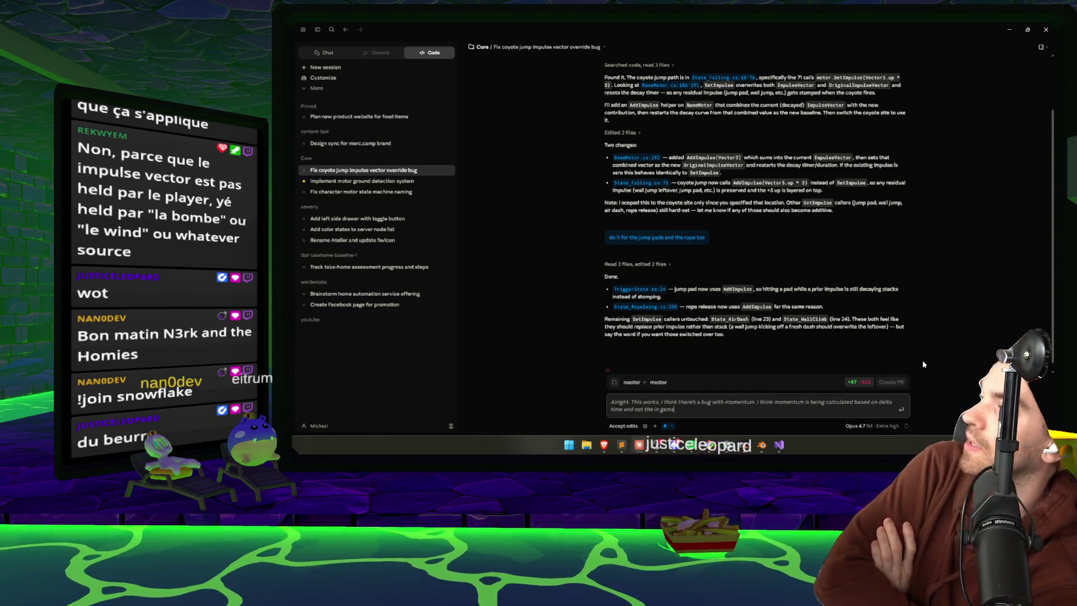
text( delta time. This causes us)
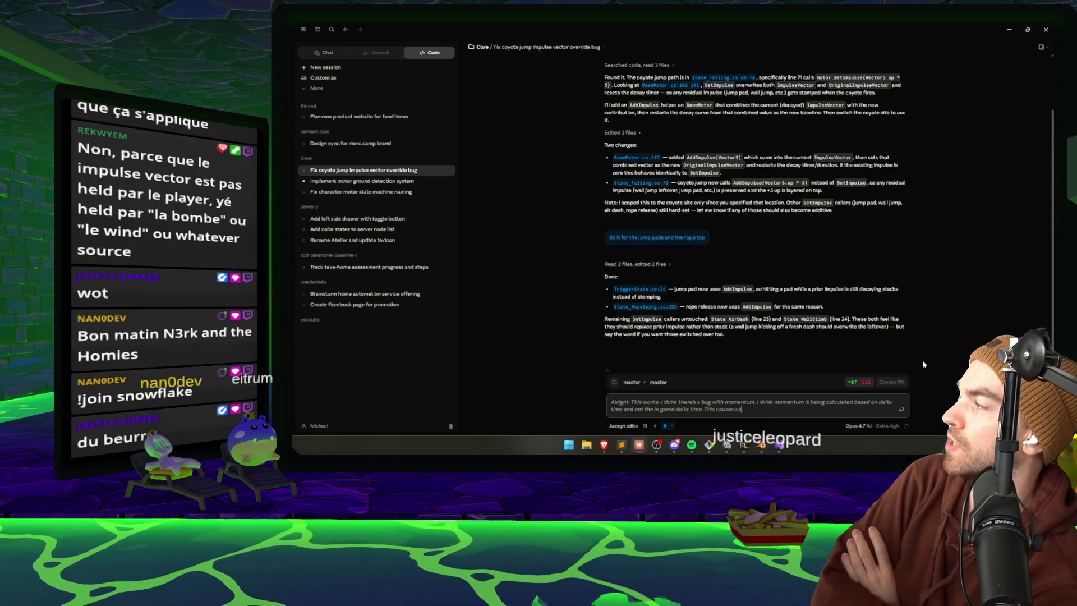
text( to gain a lot of momentum when the)
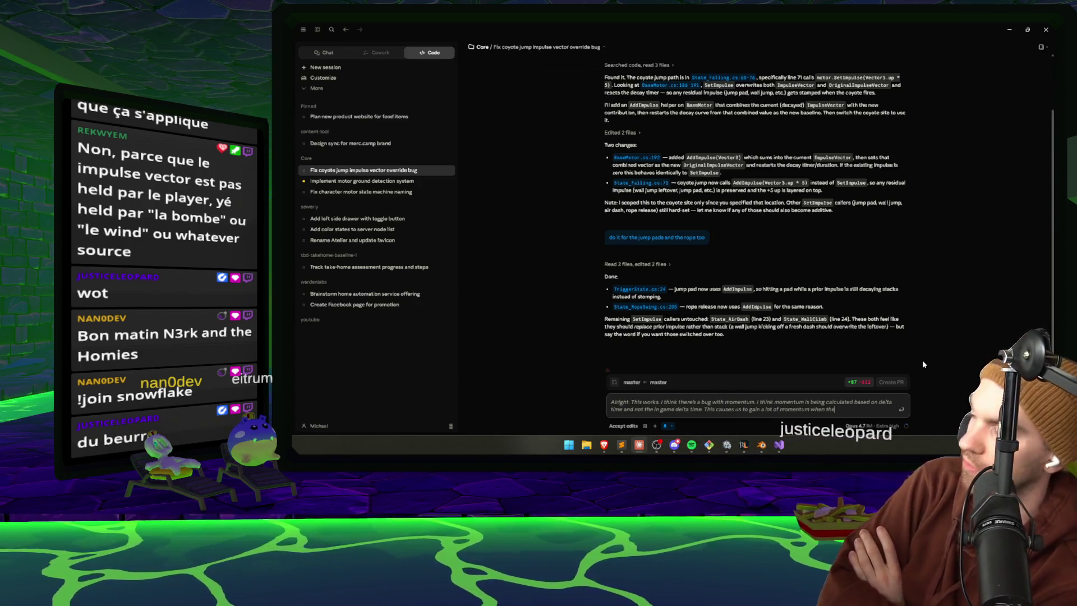
text( time is slowed. To say 0.1,)
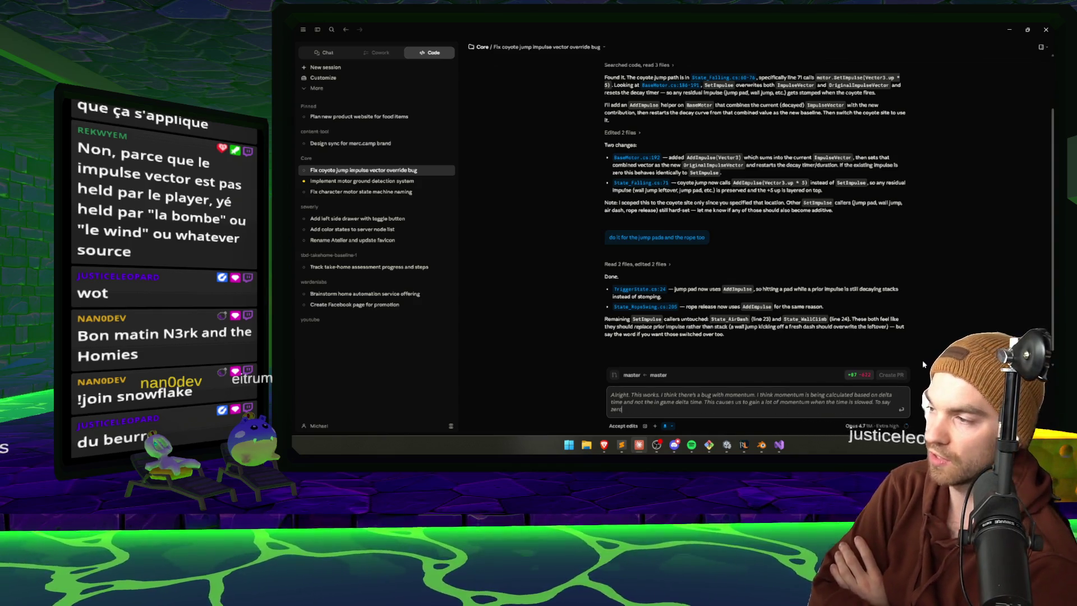
text( versus when the time is)
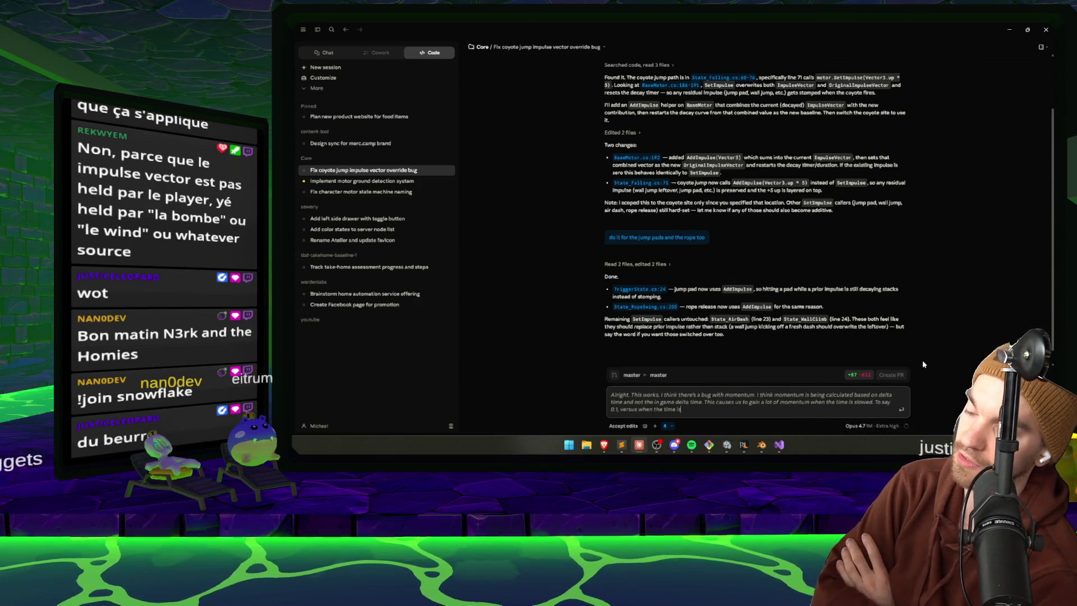
text( on one.)
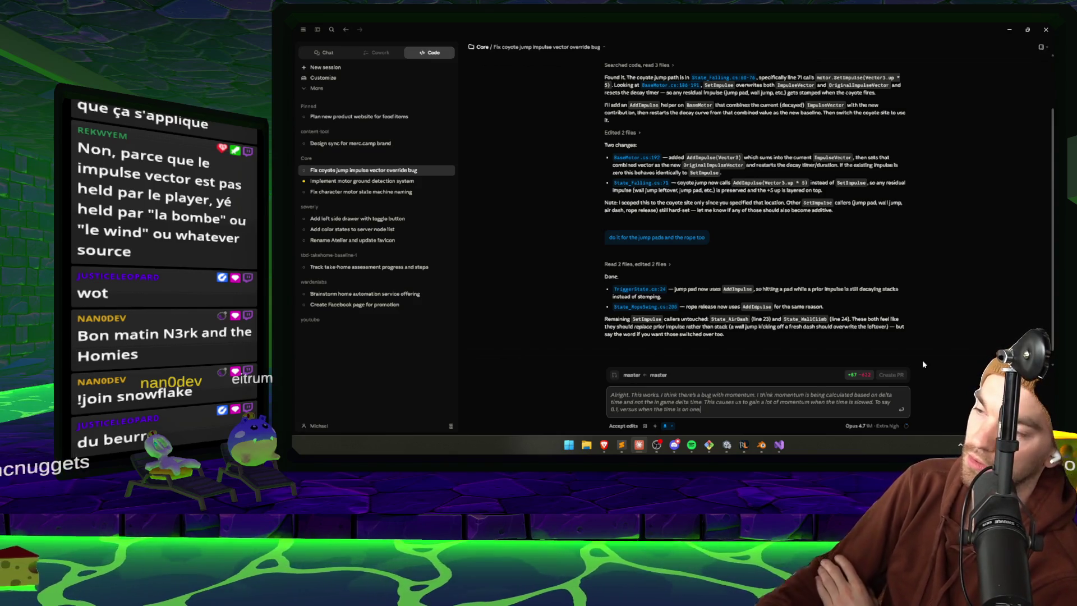
key(Return)
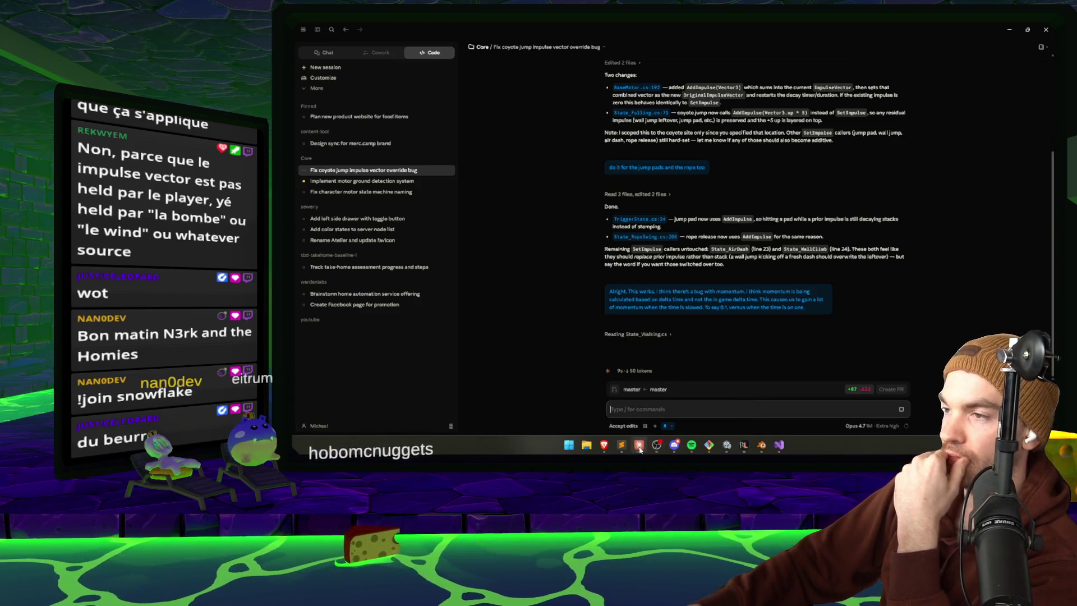
- Switch from Claude Code back to Unity and fly the scene camera through the ice rocks
key(alt+Tab)
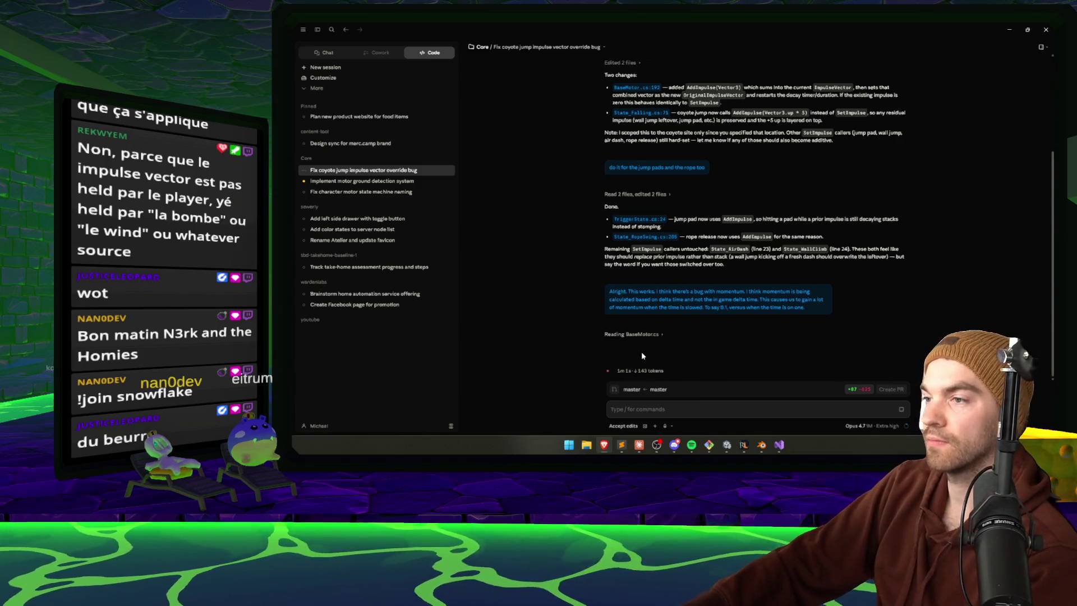
key(alt+Tab)
mouse_move(518, 218)
mouse_down()
mouse_move(525, 253)
mouse_move(483, 259)
mouse_move(425, 213)
mouse_up()
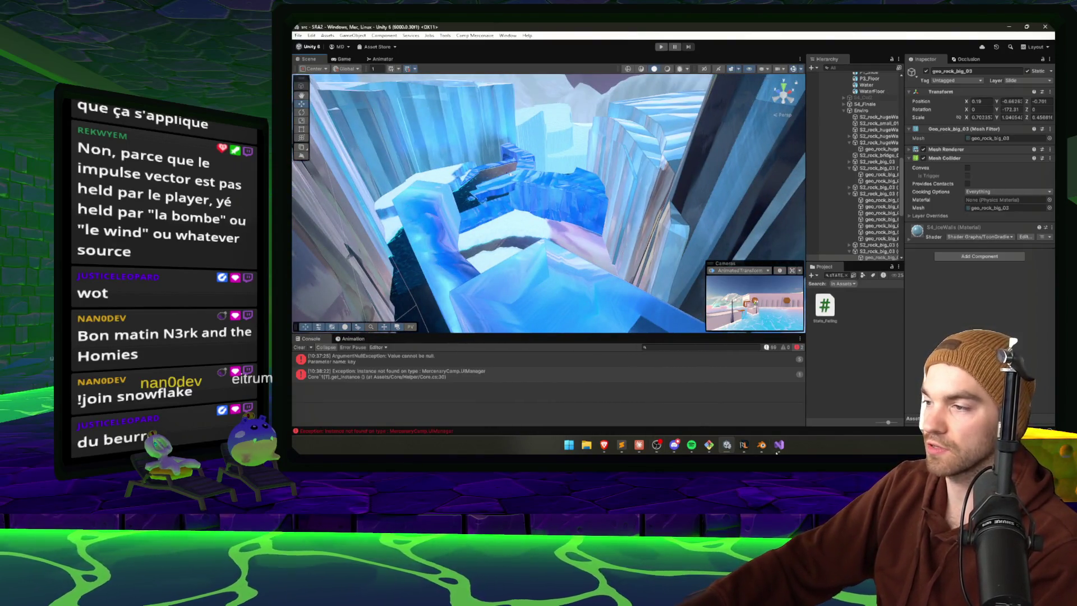
- In Blender, raise the slide wall's top edge about 12.5 m, then return to Claude Code
click(761, 446)
mouse_move(689, 221)
mouse_down()
mouse_move(697, 312)
mouse_move(687, 286)
mouse_up()
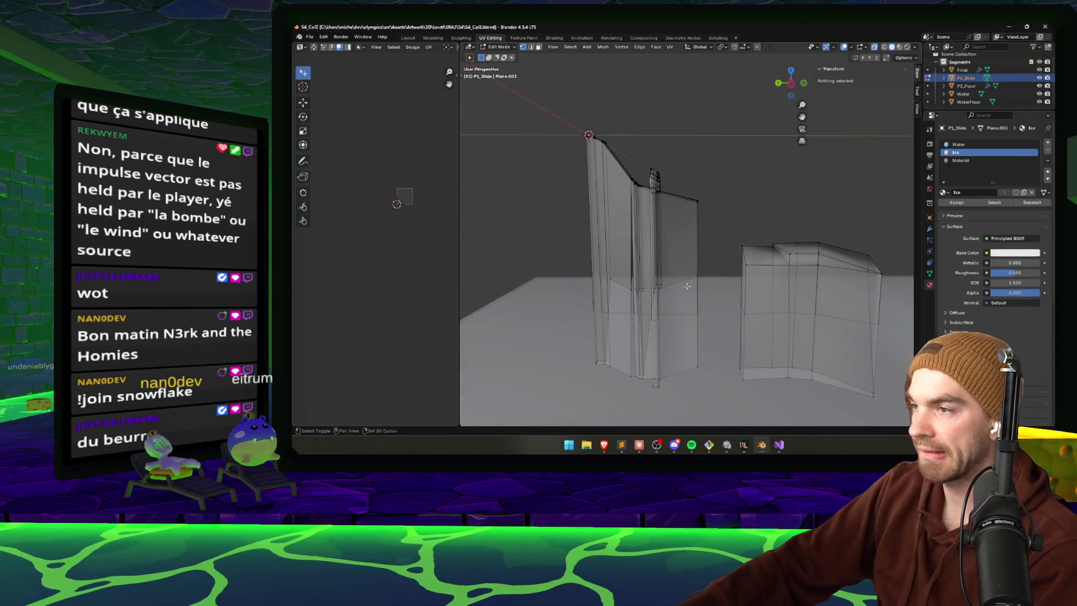
drag(717, 381, 717, 380)
key(g)
key(z)
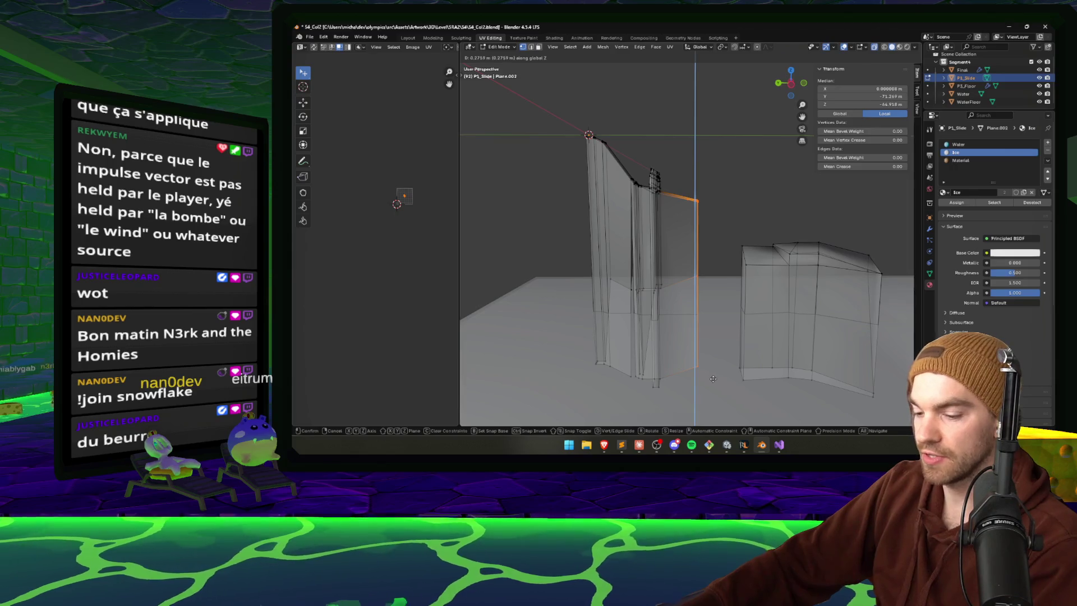
click(700, 374)
mouse_move(700, 374)
mouse_down()
mouse_move(709, 180)
mouse_move(555, 183)
mouse_move(694, 213)
mouse_up()
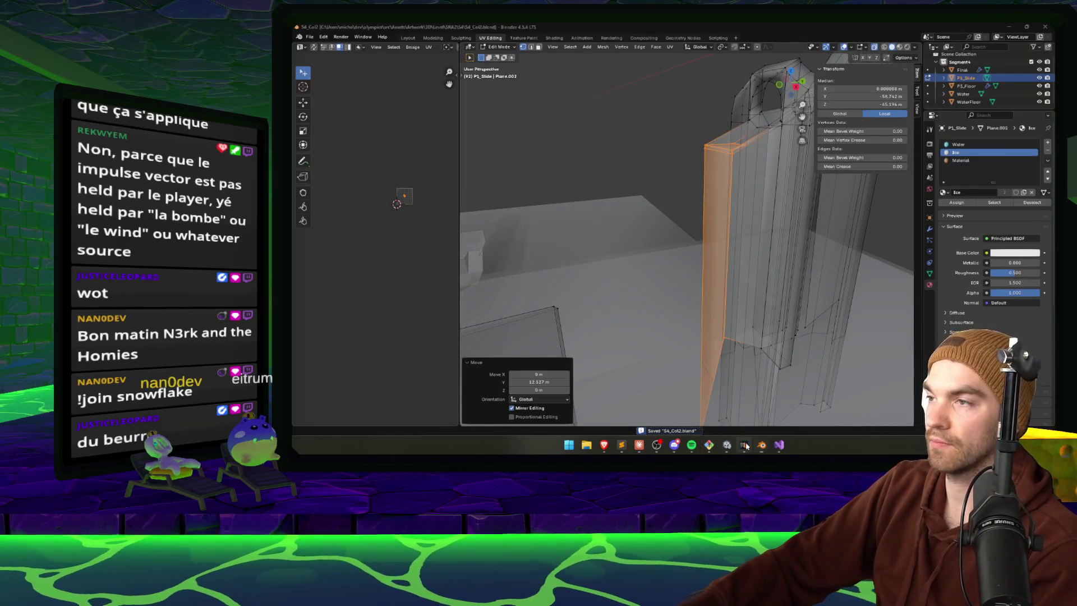
click(711, 448)
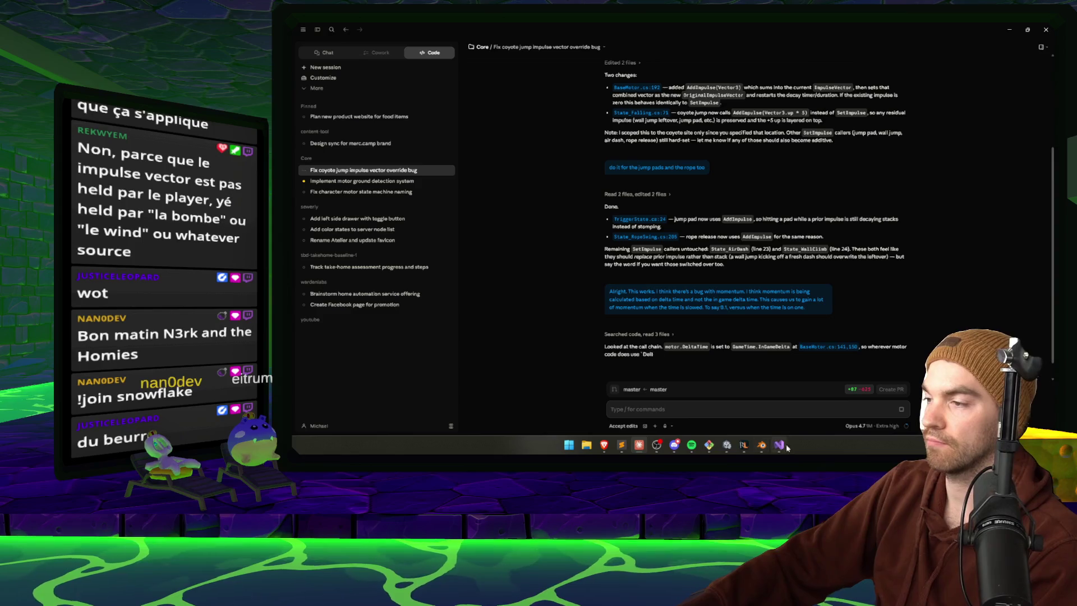
- Bring Unity back to the front and fly the Scene camera along the ice slide
click(727, 446)
mouse_move(550, 249)
mouse_down()
mouse_move(537, 257)
mouse_move(630, 270)
mouse_move(662, 230)
mouse_move(623, 188)
mouse_move(534, 156)
mouse_move(615, 255)
mouse_up()
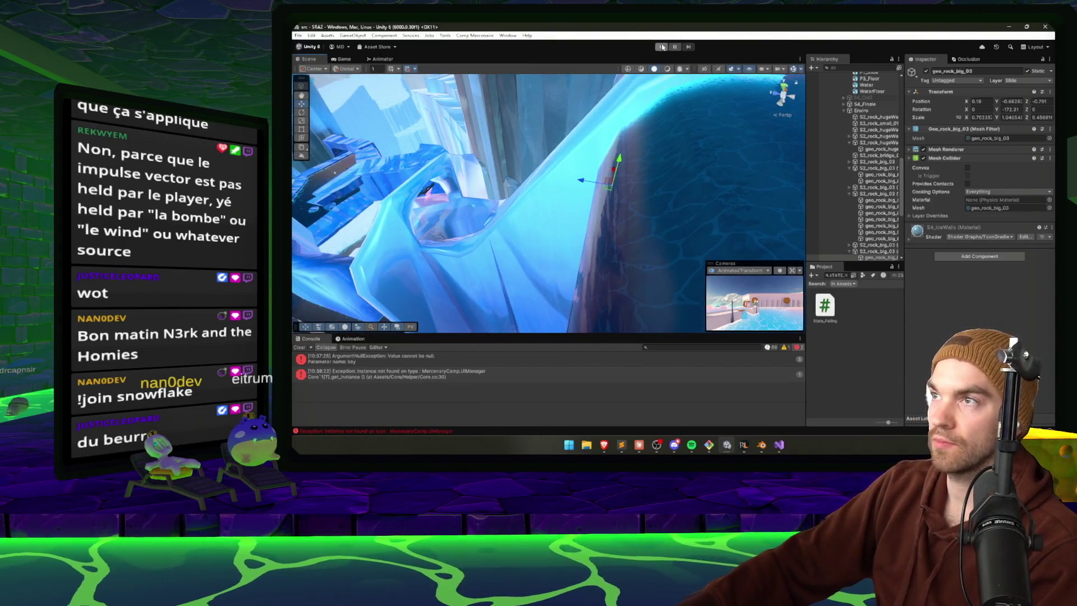
- Play-test a run down the ice slide in Unity, pause it, and switch back to Blender
click(661, 47)
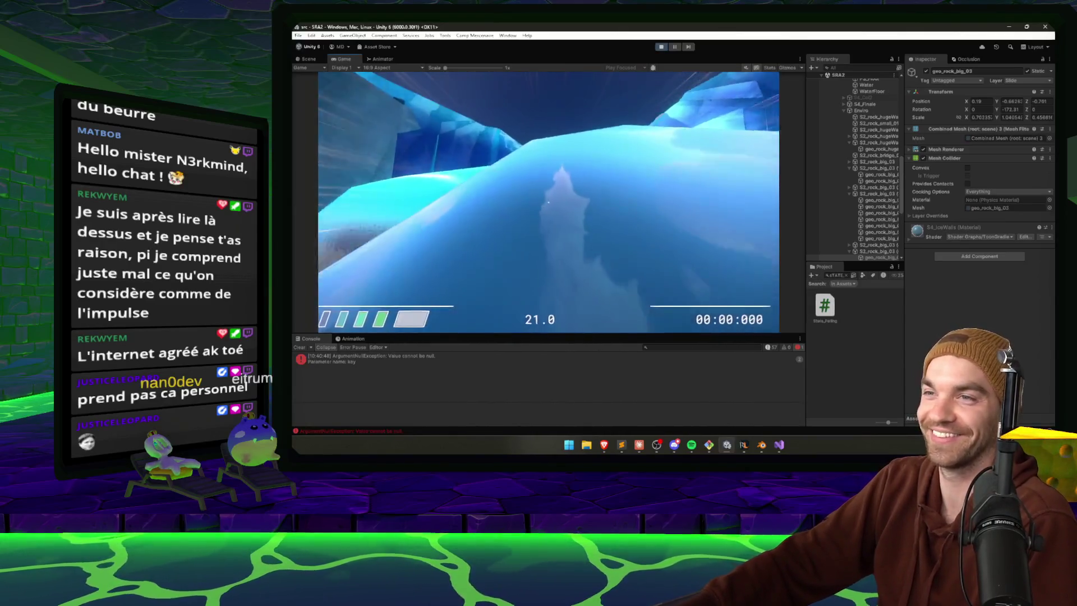
key(Escape)
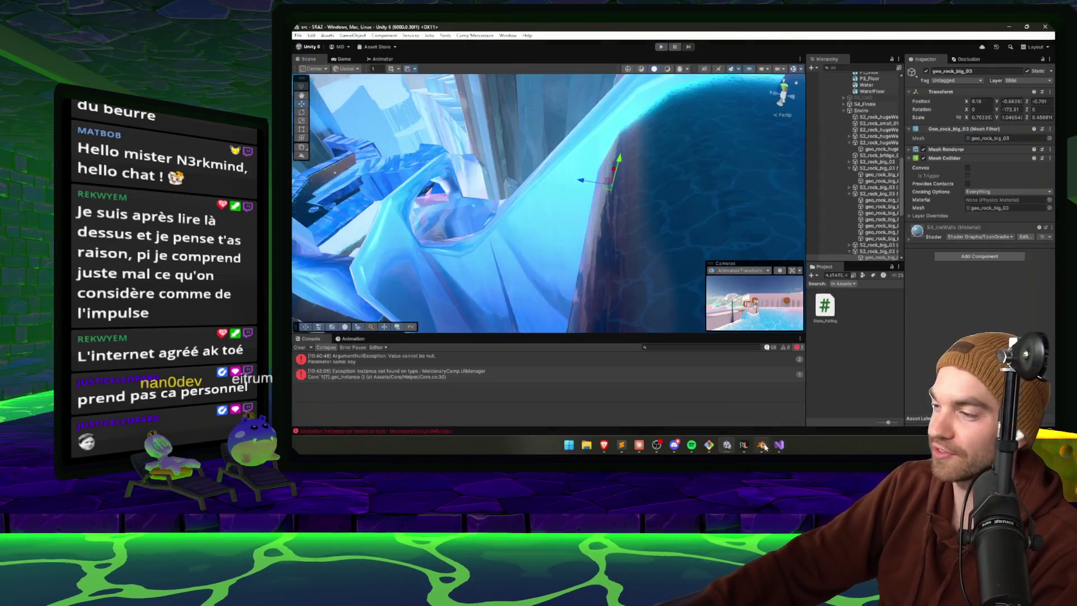
key(alt+Tab)
key(g)
scroll(662, 179, up, 5)
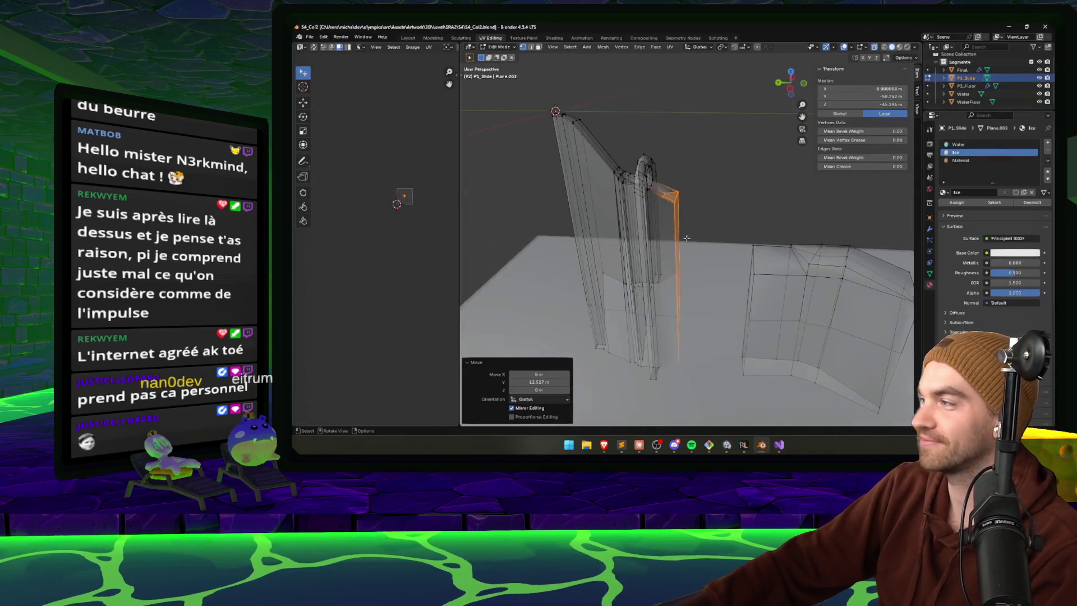
- Merge vertices on the P3_Slide tall wall at the last one, then select a pillar-base vertex
scroll(641, 128, down, 2)
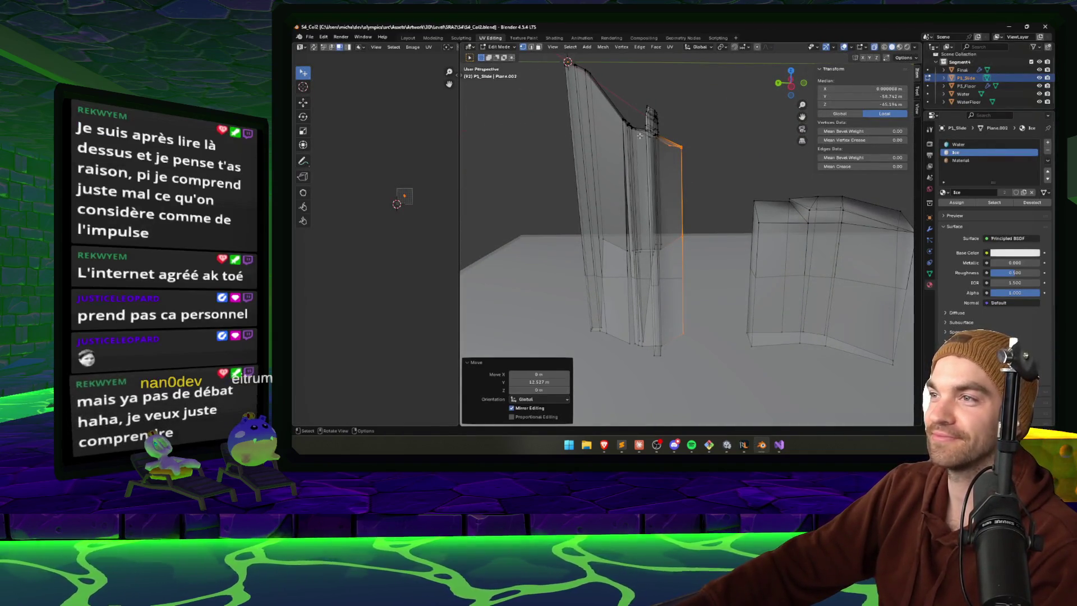
scroll(643, 252, up, 6)
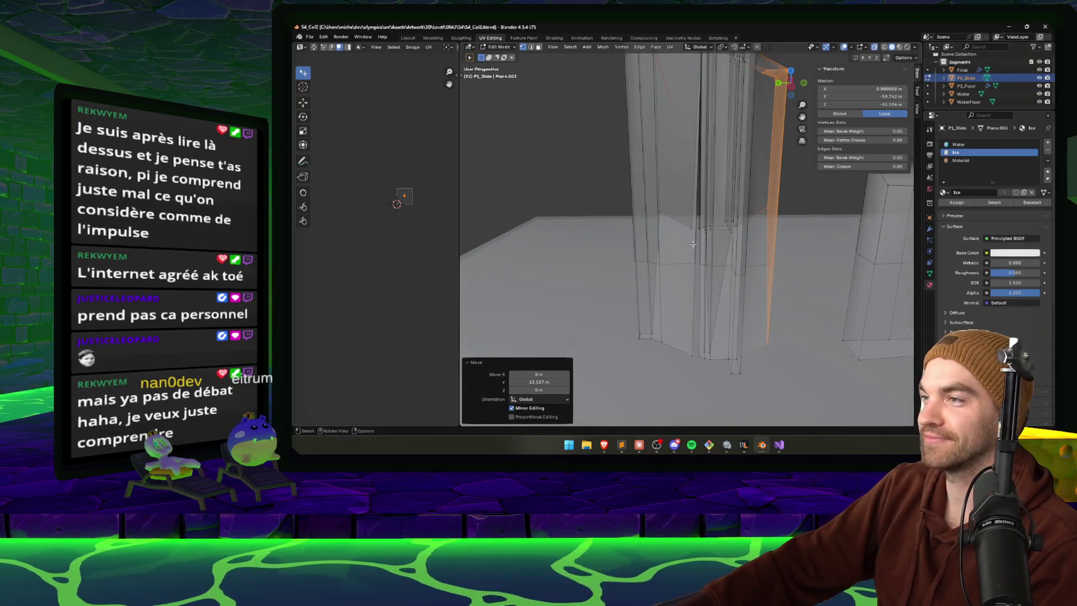
click(694, 222)
mouse_move(707, 233)
mouse_down()
mouse_move(677, 236)
mouse_move(680, 257)
mouse_move(670, 260)
mouse_move(703, 284)
mouse_up()
click(653, 236)
key(Tab)
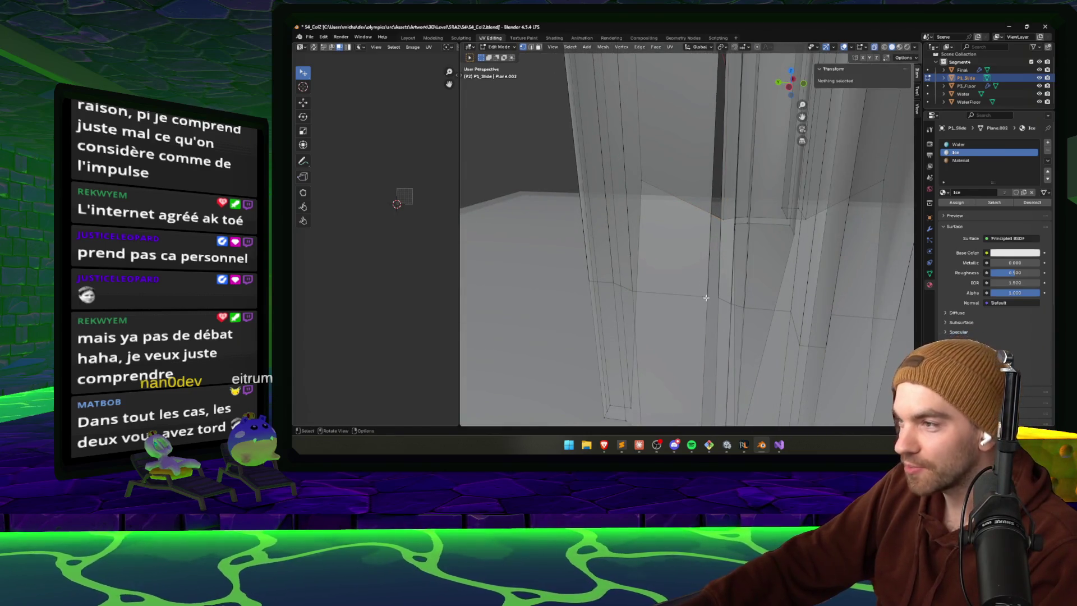
key(Tab)
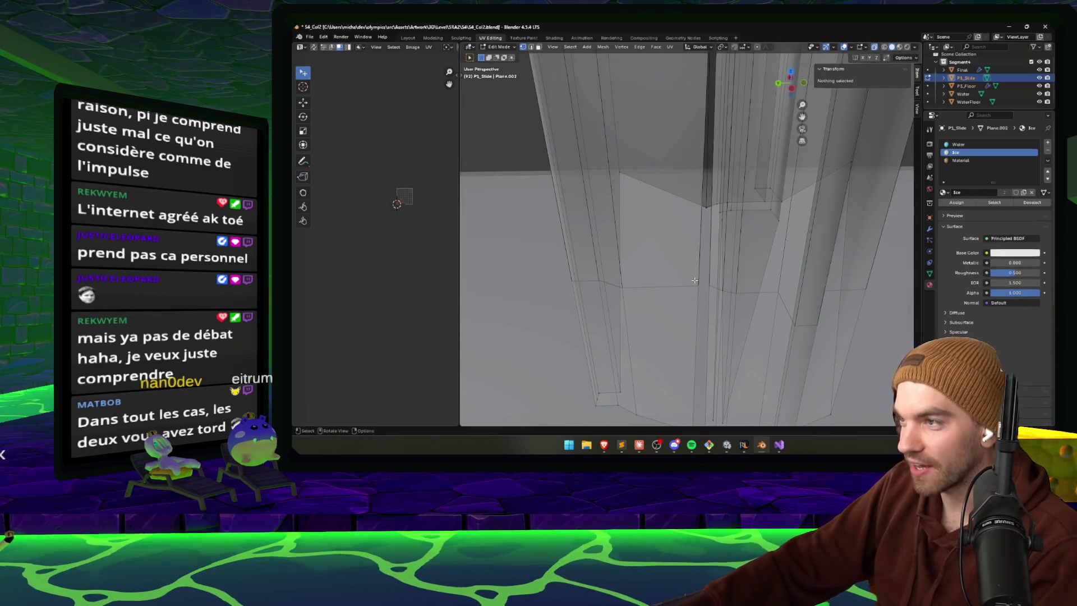
drag(702, 292, 720, 316)
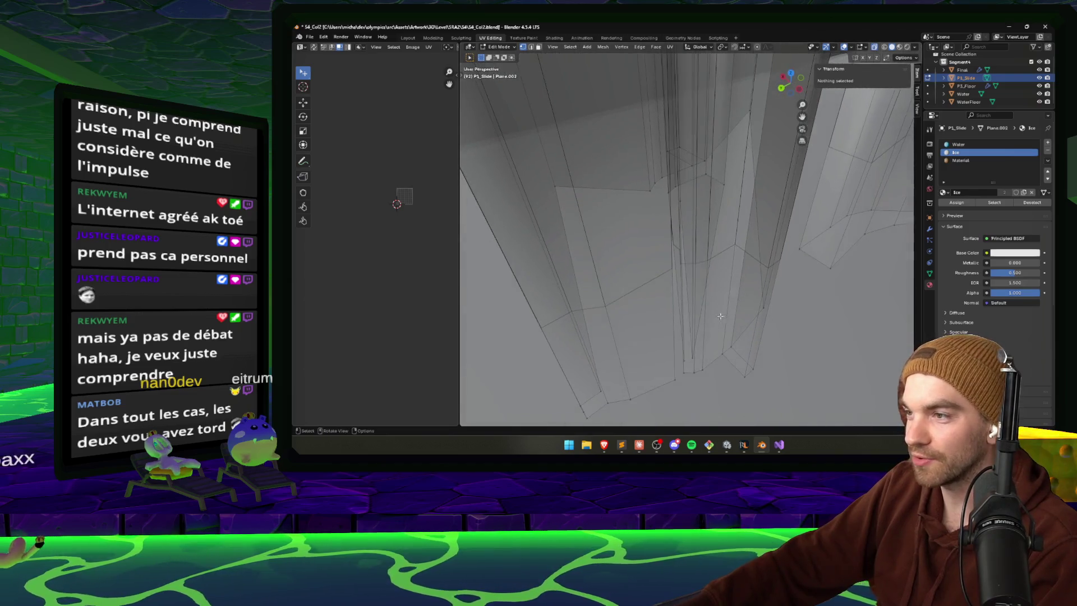
shift+click(673, 374)
- Merge the pillar-base vertices at the last one and raise a pillar vertex along Z
key(m)
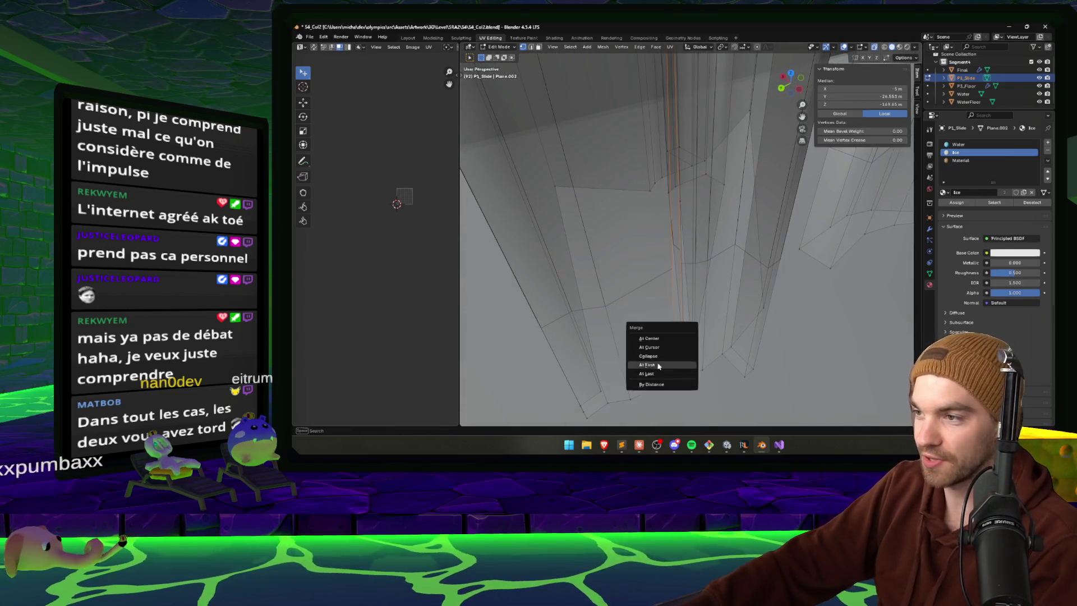
click(685, 373)
mouse_move(685, 373)
mouse_down()
mouse_move(647, 273)
mouse_move(735, 253)
mouse_move(689, 272)
mouse_up()
click(735, 253)
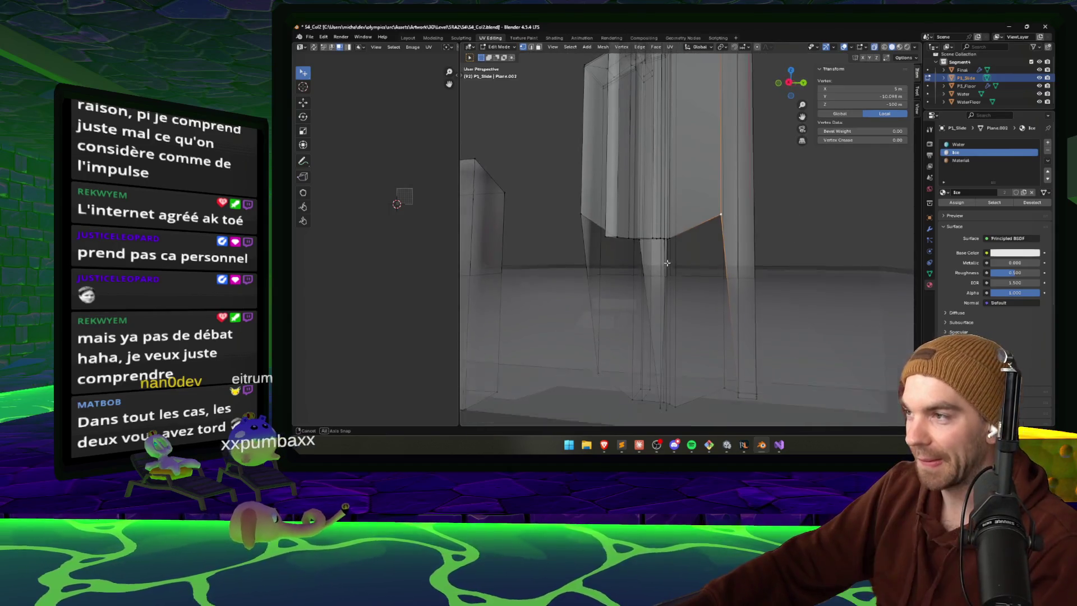
key(g)
key(z)
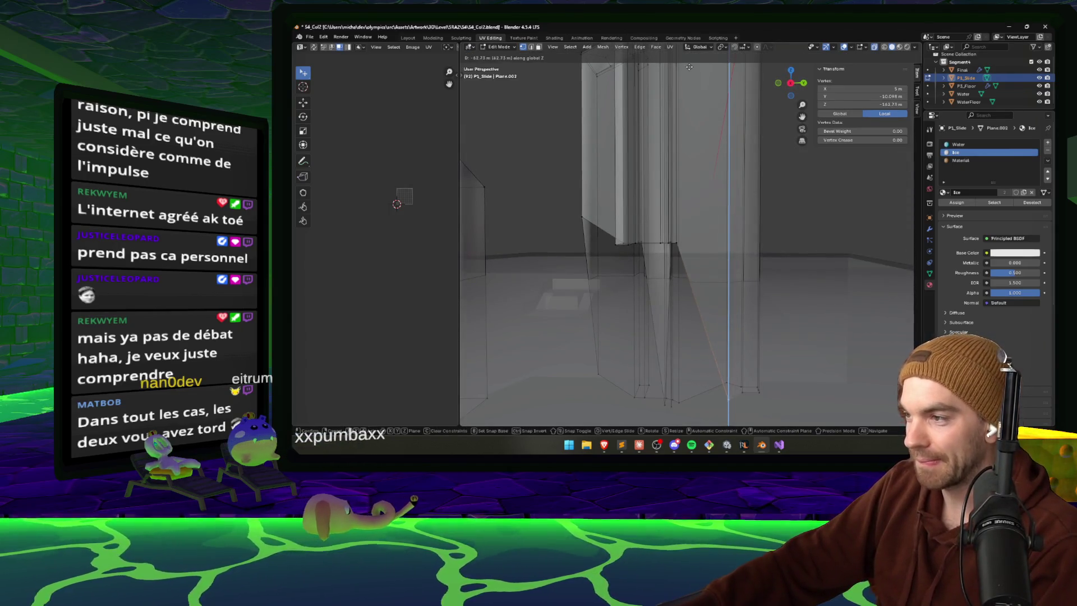
click(691, 60)
- Move another single pillar vertex vertically to a new position
drag(604, 203, 711, 247)
click(620, 202)
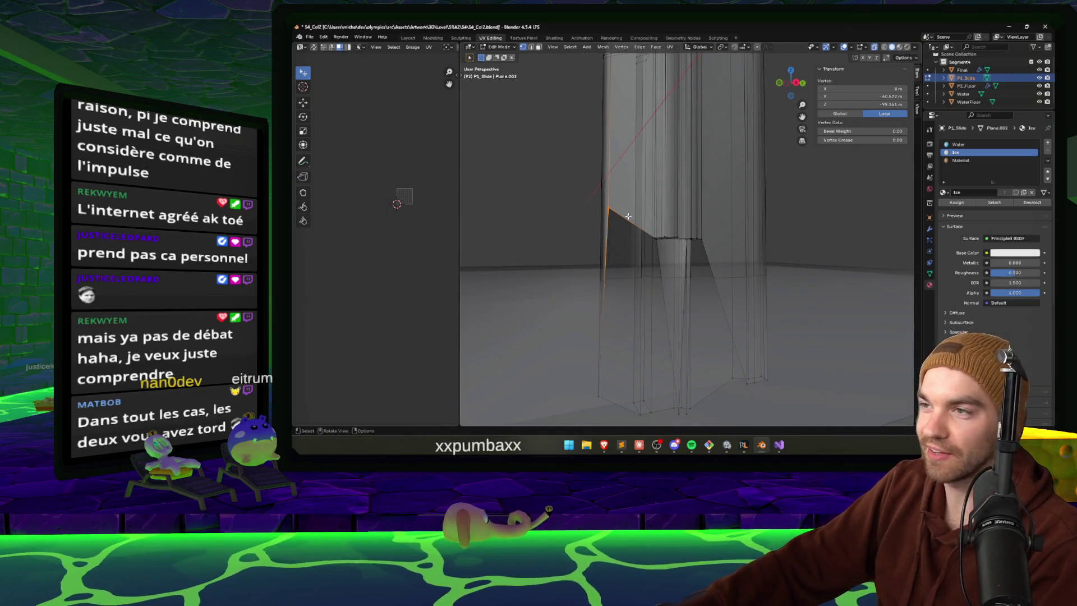
key(g)
key(y)
key(z)
click(616, 239)
- Move the whole connected mesh piece along Z, then clear the selection
key(ctrl+l)
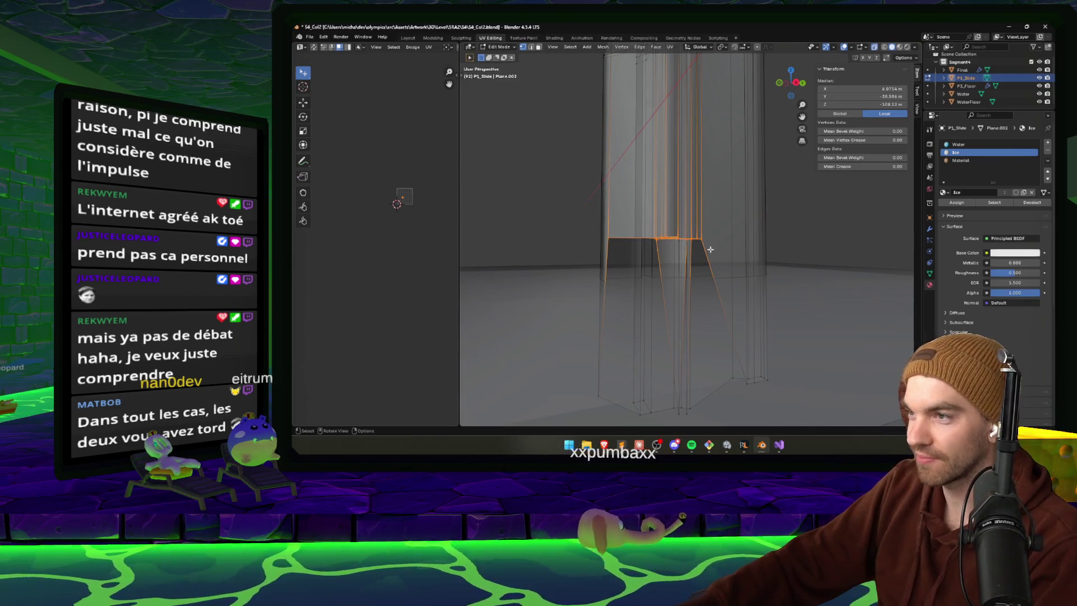
key(g)
key(z)
click(706, 392)
mouse_move(706, 392)
mouse_down()
mouse_move(686, 342)
mouse_move(603, 225)
mouse_move(646, 159)
mouse_move(640, 287)
mouse_move(626, 258)
mouse_move(555, 298)
mouse_move(544, 323)
mouse_move(598, 340)
mouse_up()
click(603, 225)
right_click(603, 225)
key(Escape)
- Merge a stray vertex at the last selected one, raise it along Z, and save
click(640, 287)
key(m)
click(635, 257)
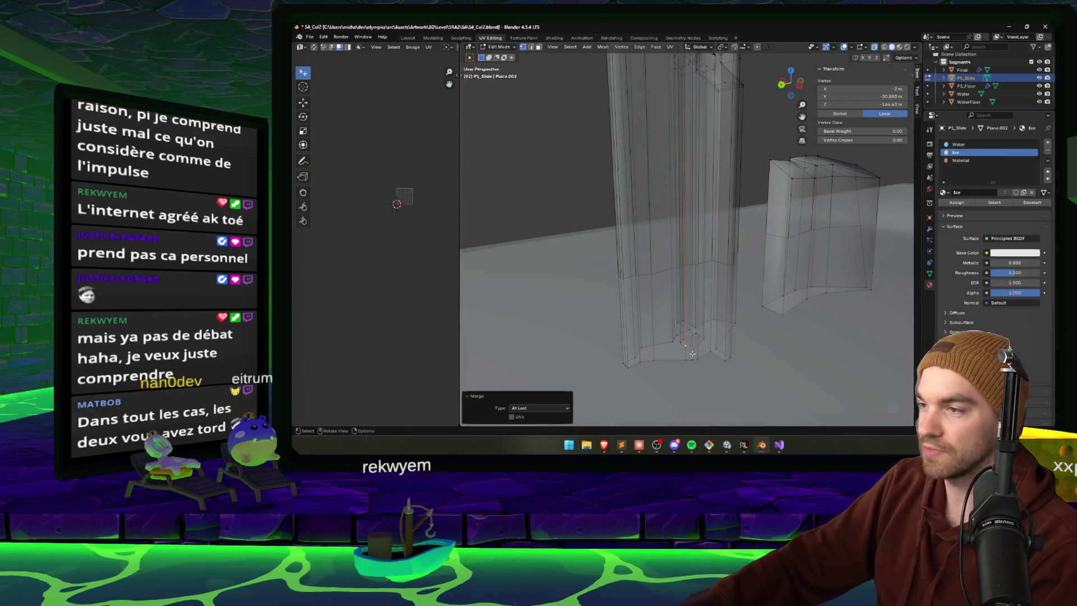
key(g)
key(z)
click(694, 320)
mouse_move(695, 320)
mouse_down()
mouse_move(702, 271)
mouse_move(758, 262)
mouse_up()
key(ctrl+s)
- Move the pillar's top edge loop along Y and save S4_Col2.blend
click(785, 245)
key(KP_1)
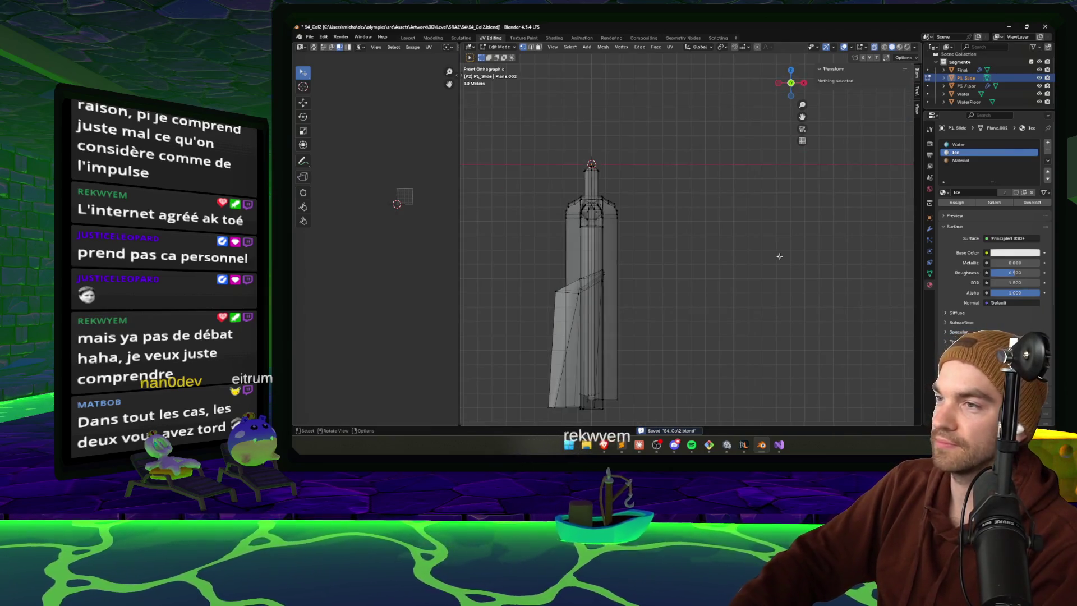
key(KP_7)
drag(780, 257, 734, 188)
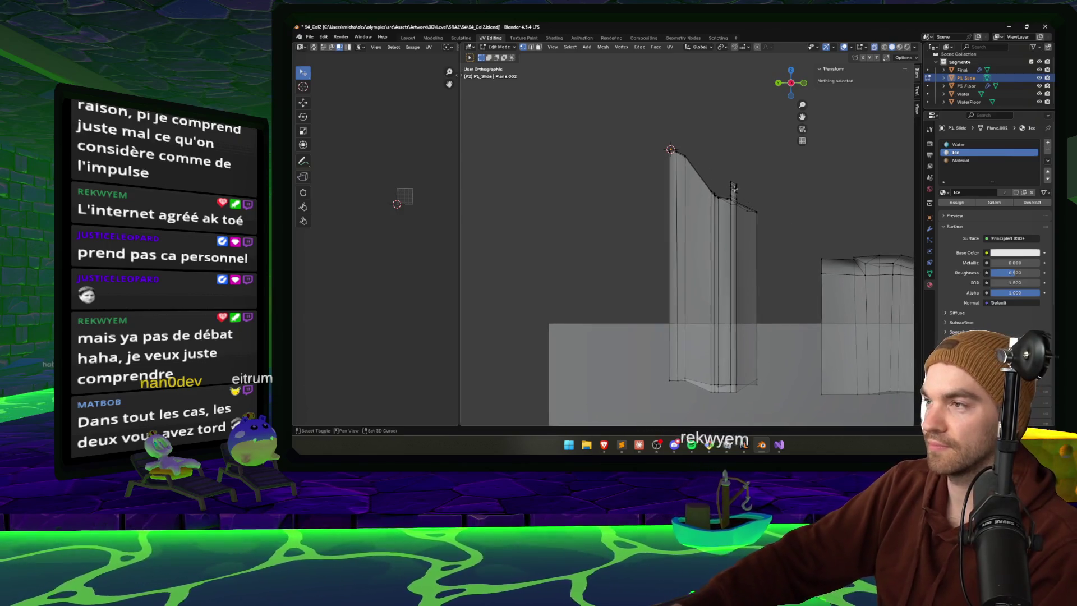
alt+click(707, 167)
key(g)
key(z)
key(y)
click(797, 247)
key(ctrl+s)
- Lower the pillar's corner edge along Z, deselect everything, and save
drag(797, 248, 667, 342)
click(661, 346)
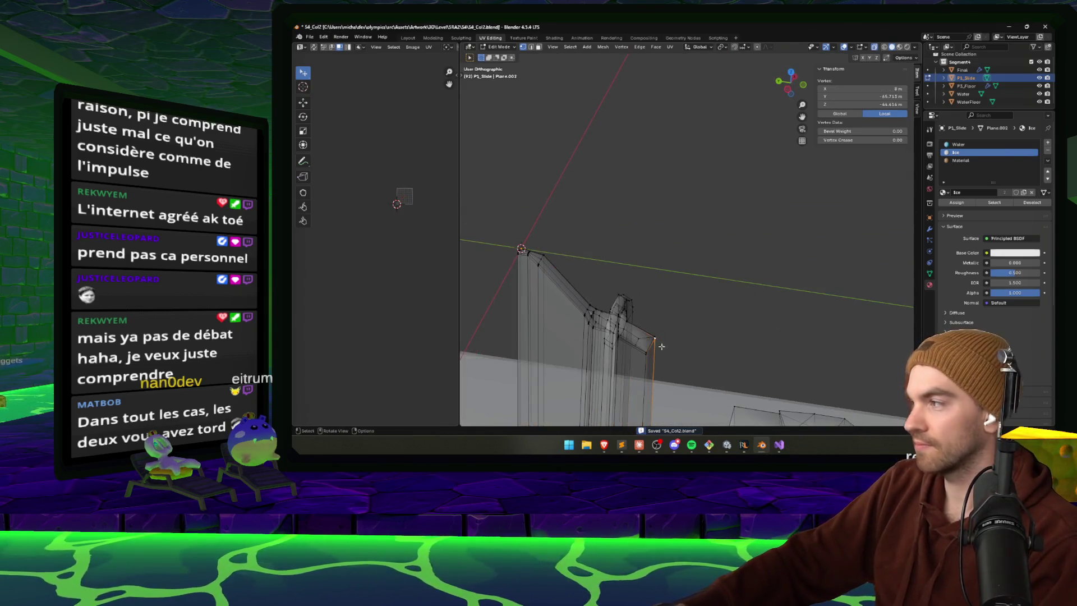
scroll(673, 314, up, 3)
mouse_move(705, 302)
mouse_down()
mouse_move(695, 264)
mouse_move(705, 269)
mouse_up()
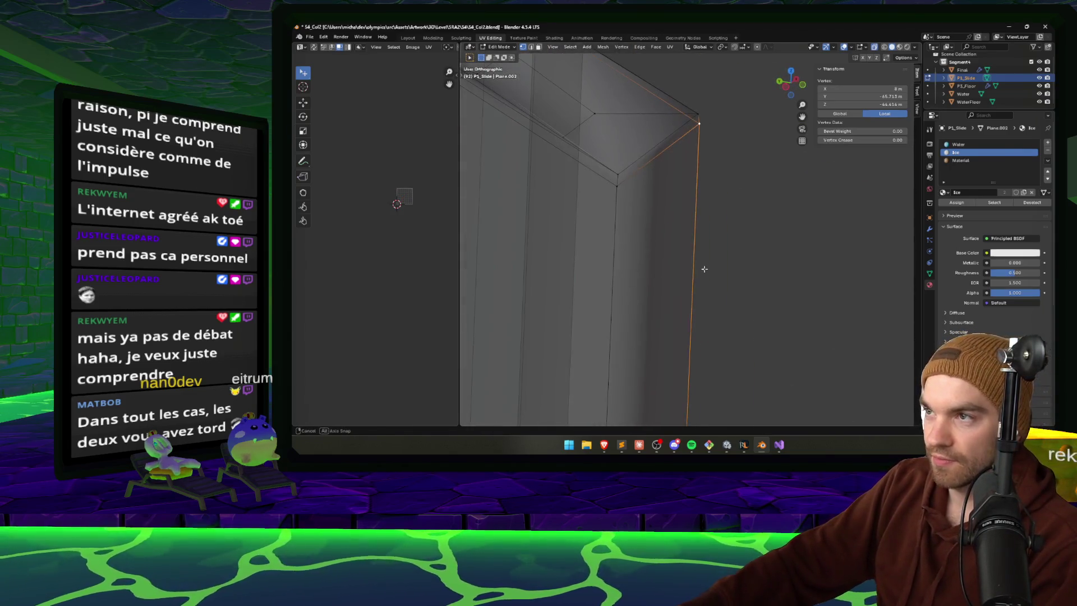
drag(625, 191, 791, 230)
shift+click(801, 232)
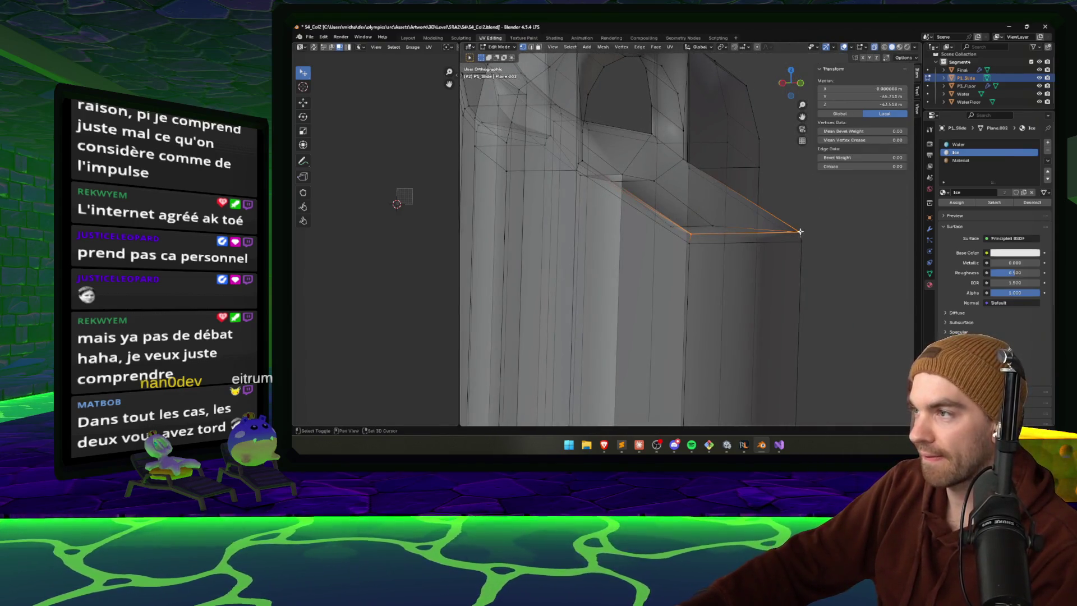
key(g)
key(z)
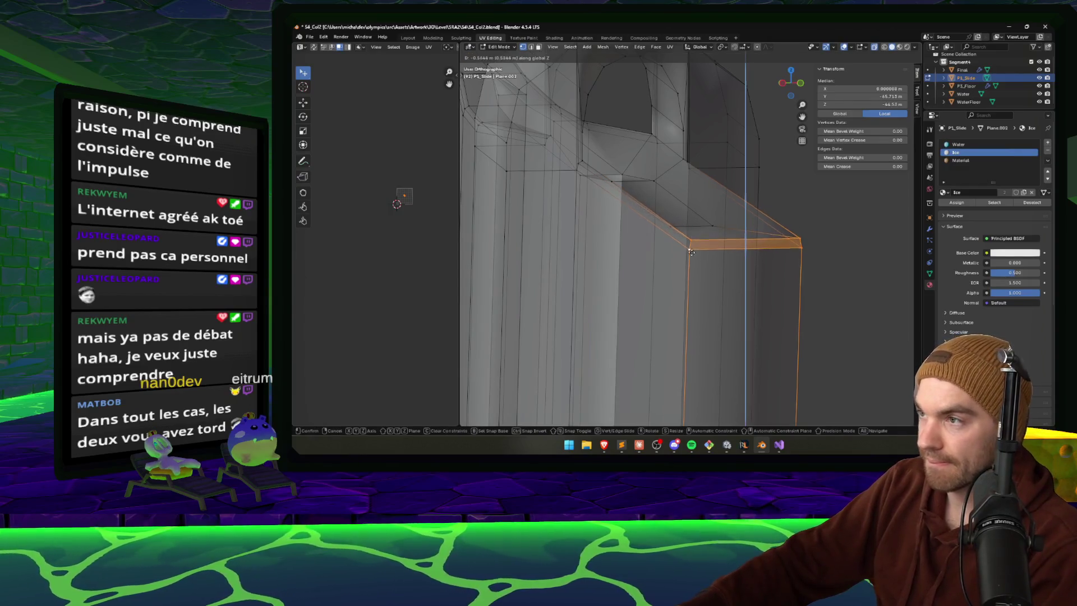
click(688, 262)
key(alt+a)
key(ctrl+s)
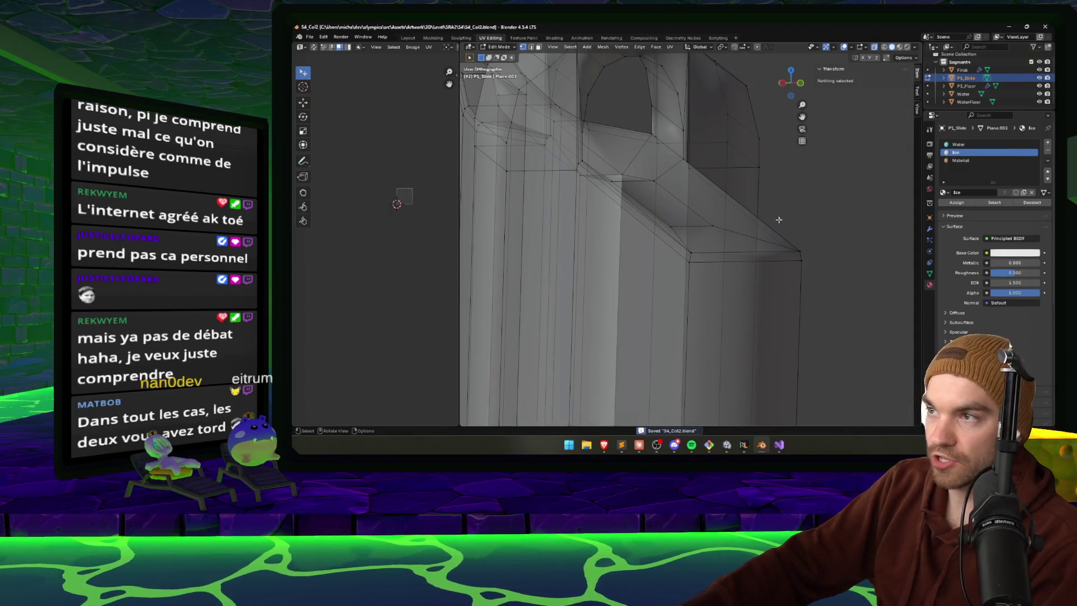
- Adjust the arch ledge edge's height along Z, lowering then raising it, and save
drag(763, 228, 772, 188)
click(772, 188)
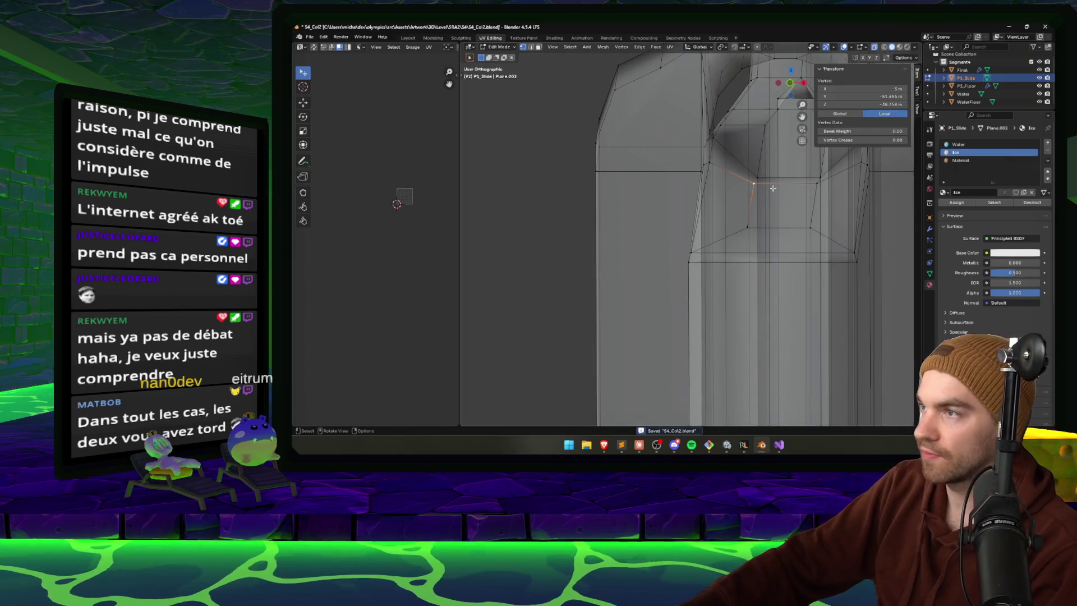
shift+click(816, 186)
key(g)
key(z)
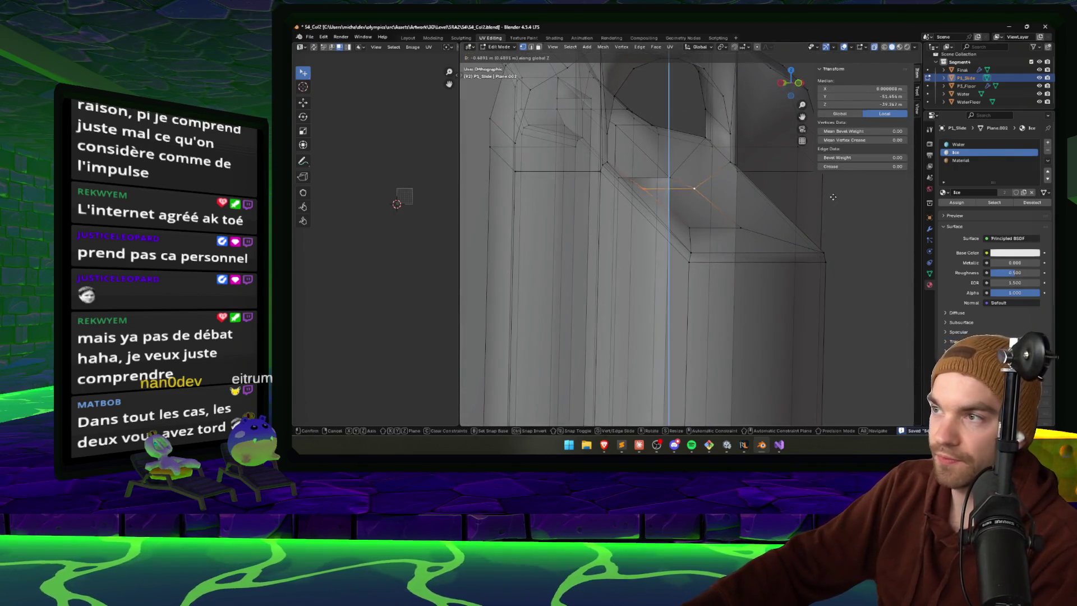
click(831, 209)
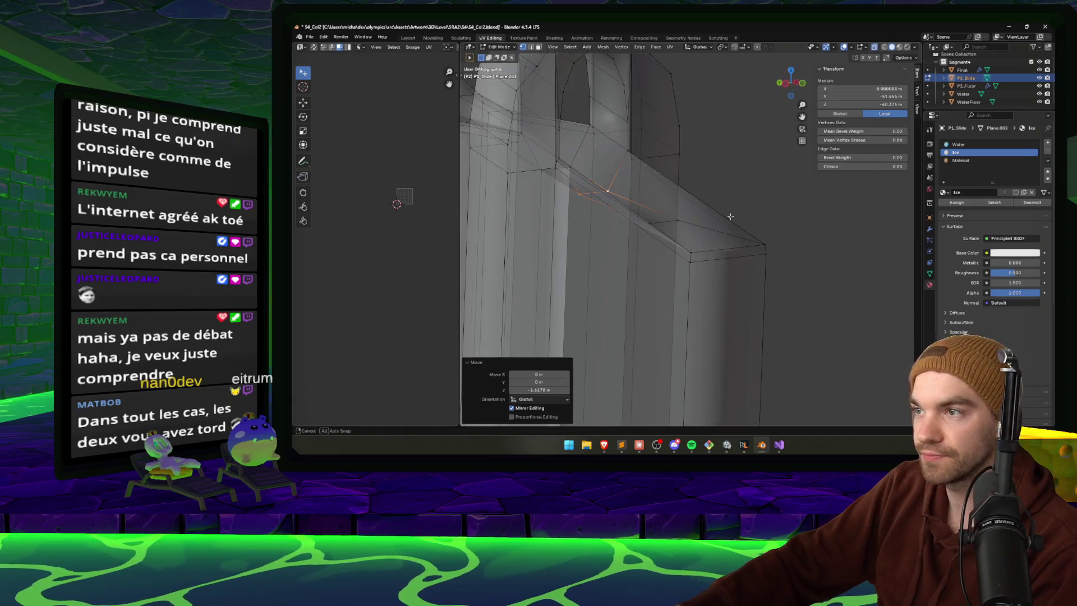
mouse_move(711, 217)
mouse_down()
mouse_move(720, 267)
mouse_move(668, 289)
mouse_move(667, 263)
mouse_move(639, 271)
mouse_move(643, 289)
mouse_up()
key(g)
key(z)
click(668, 285)
key(ctrl+s)
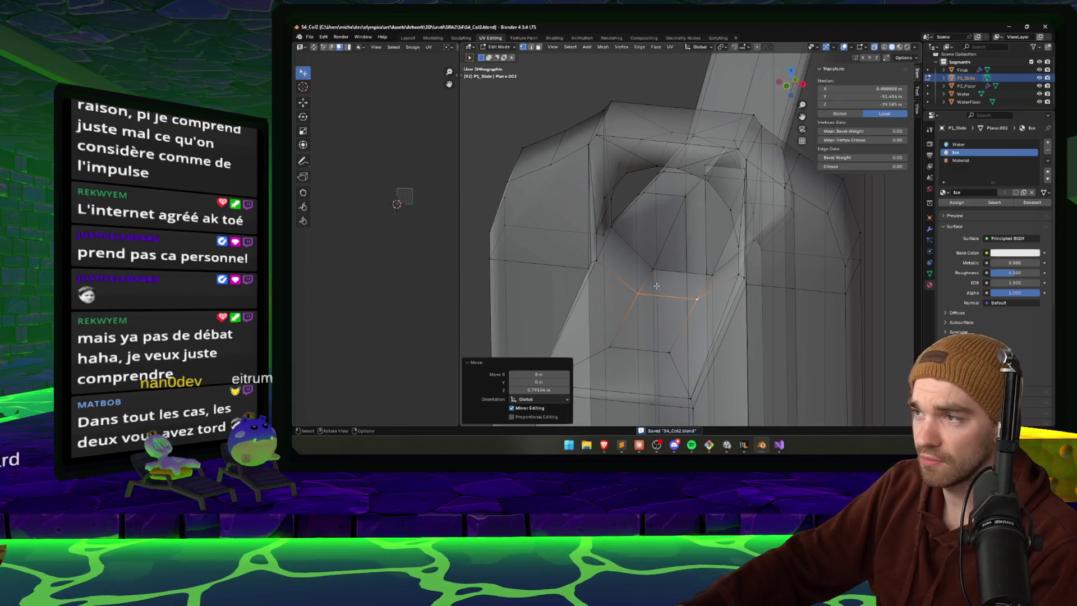
- Merge the arch's matching left and right vertices at the last one, save, and return to Unity
click(643, 293)
key(ctrl+m)
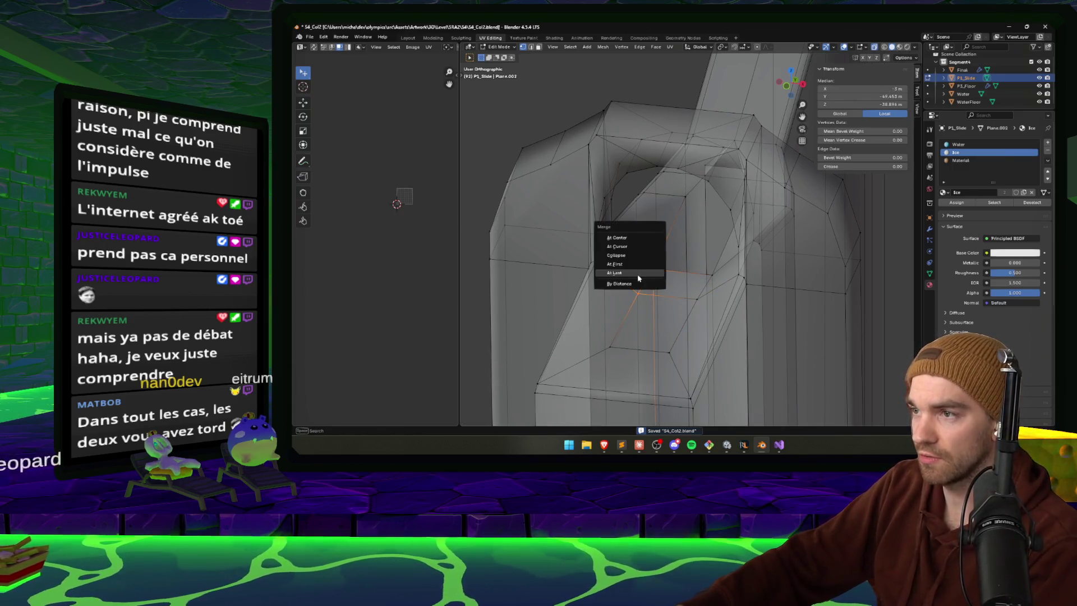
click(651, 281)
key(m)
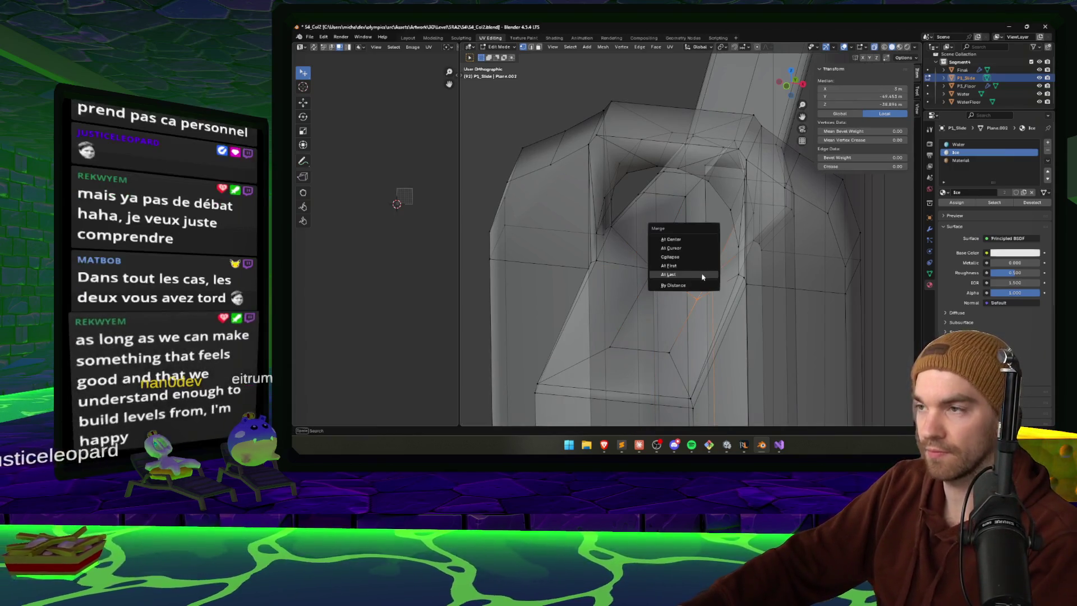
click(696, 270)
key(ctrl+s)
key(alt+a)
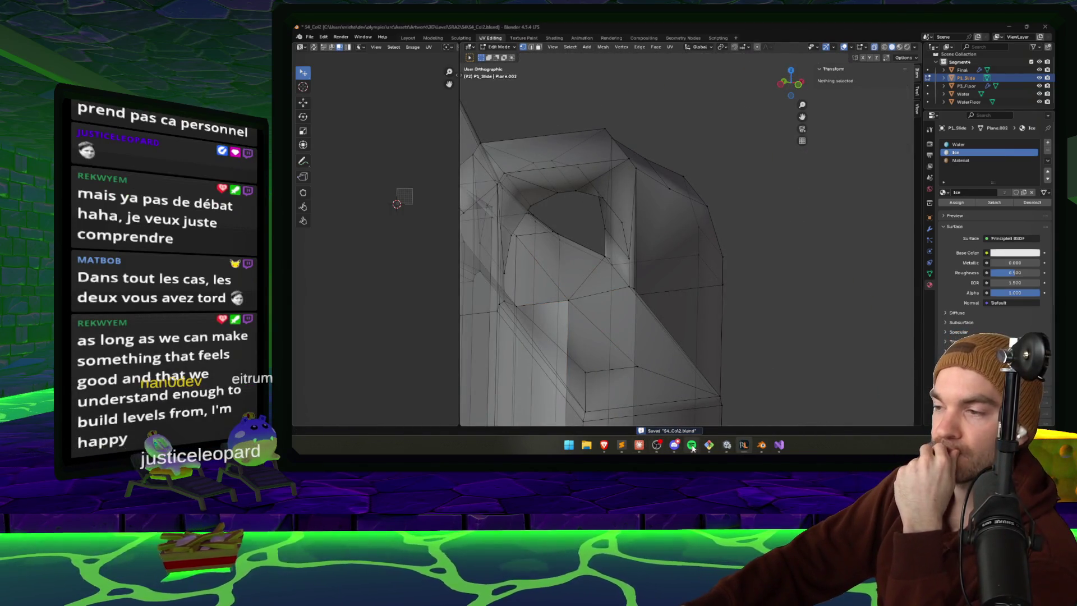
click(725, 447)
mouse_move(586, 286)
mouse_down()
mouse_move(512, 224)
mouse_move(668, 230)
mouse_move(617, 241)
mouse_move(662, 221)
mouse_move(577, 209)
mouse_move(480, 174)
mouse_move(611, 207)
mouse_up()
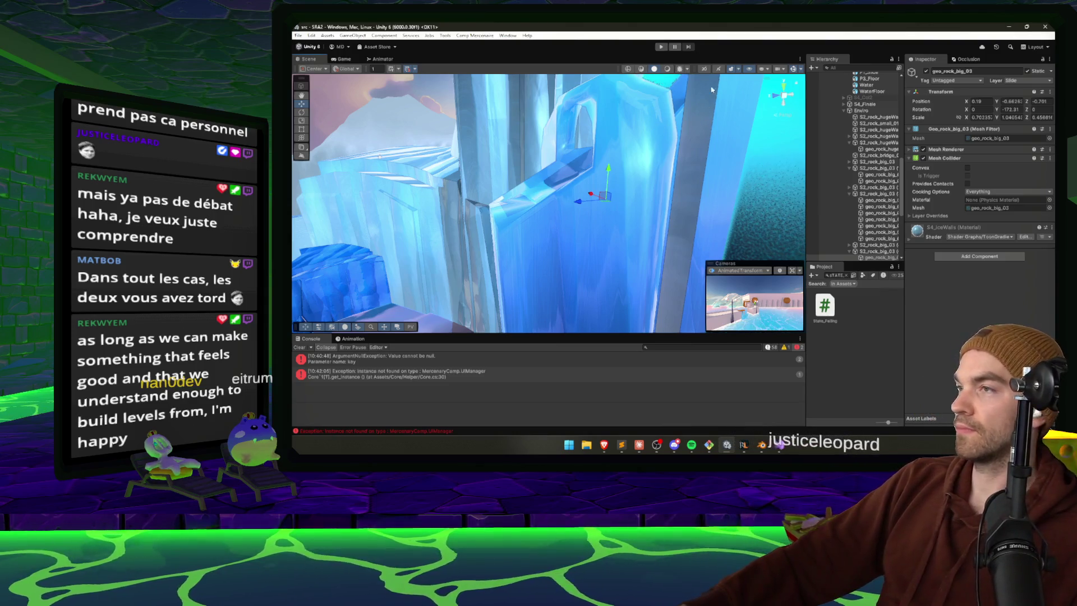
- Play-test the ice slide again, pause the game, and switch over to Claude
click(660, 48)
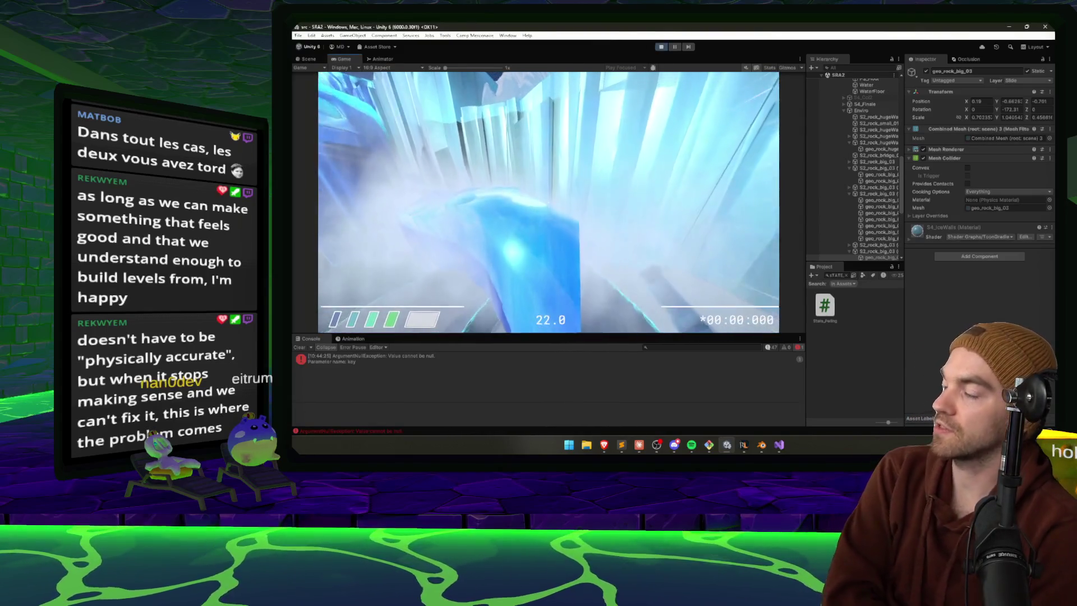
key(Escape)
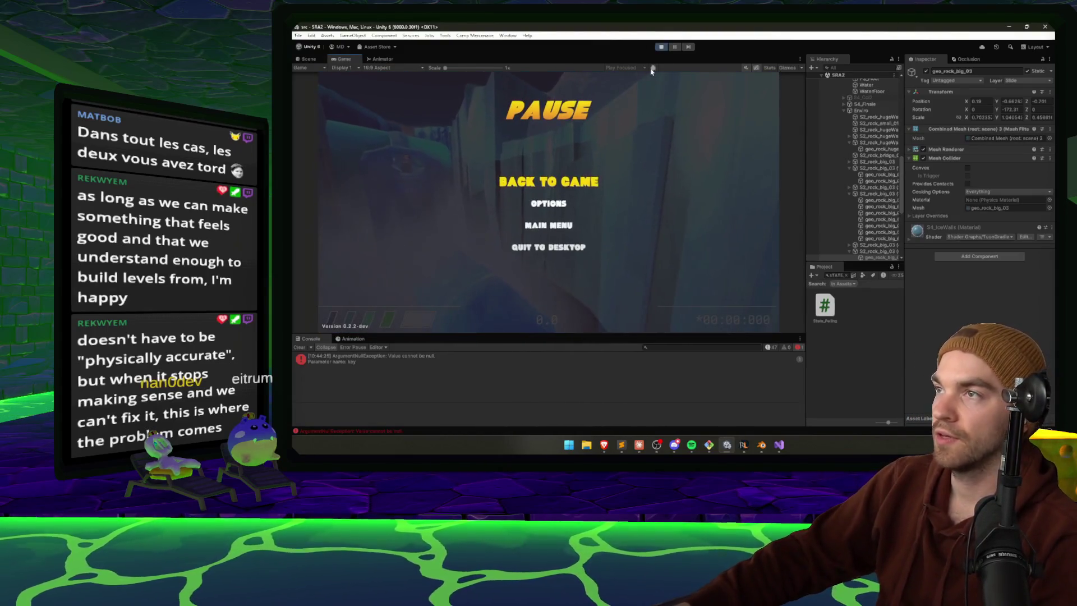
key(Escape)
key(alt+Tab)
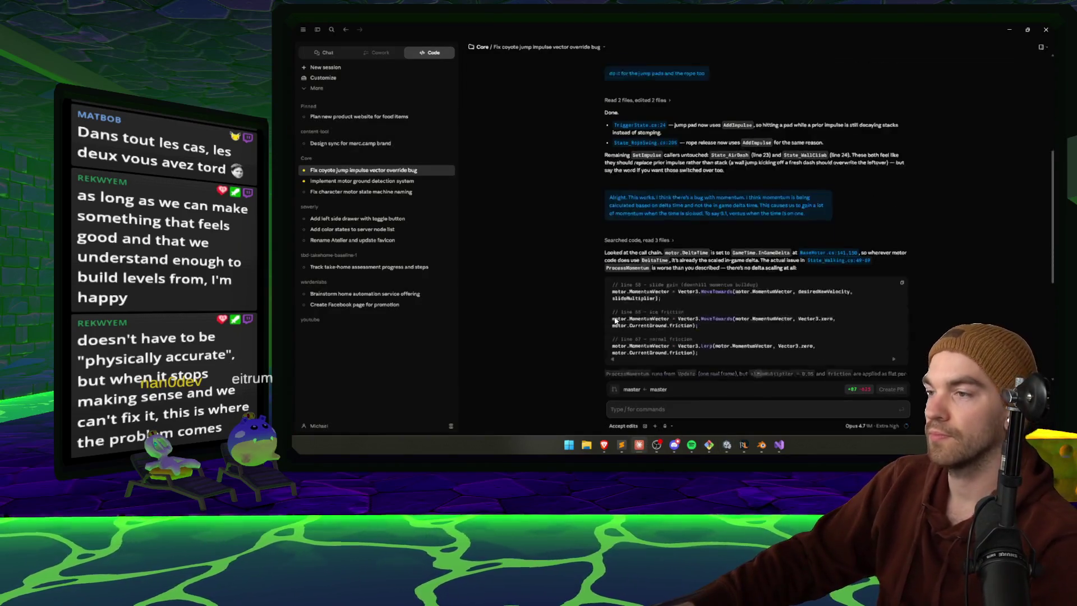
scroll(626, 324, down, 4)
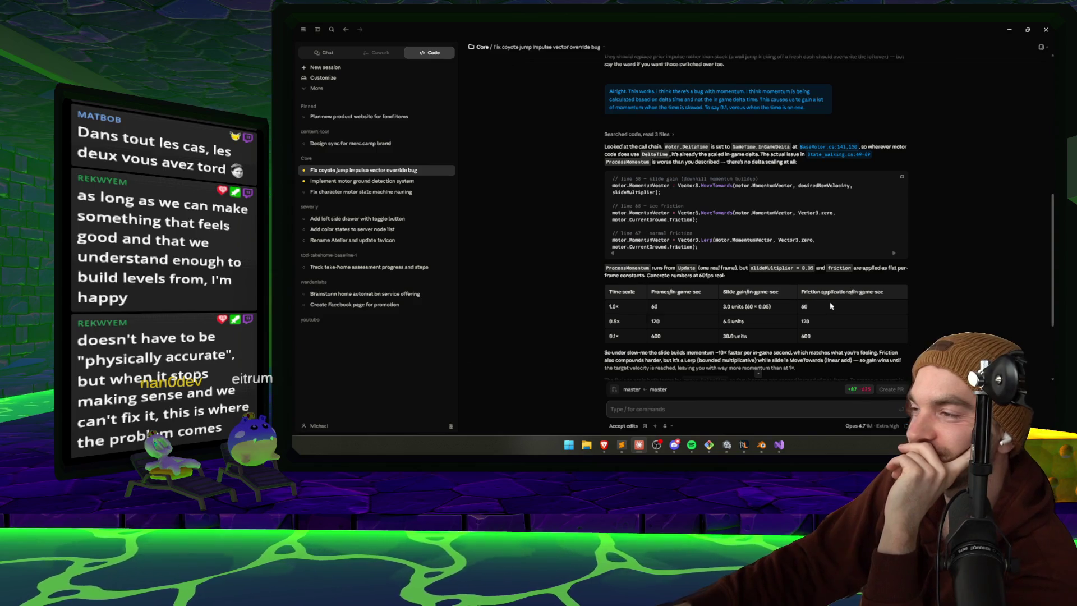
scroll(680, 305, down, 3)
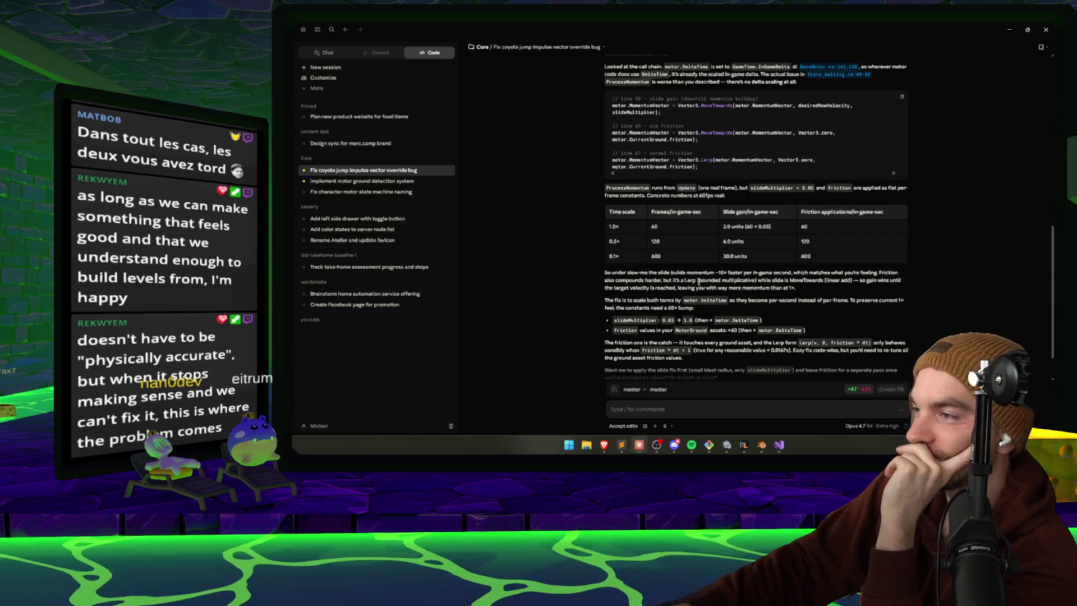
drag(758, 281, 878, 279)
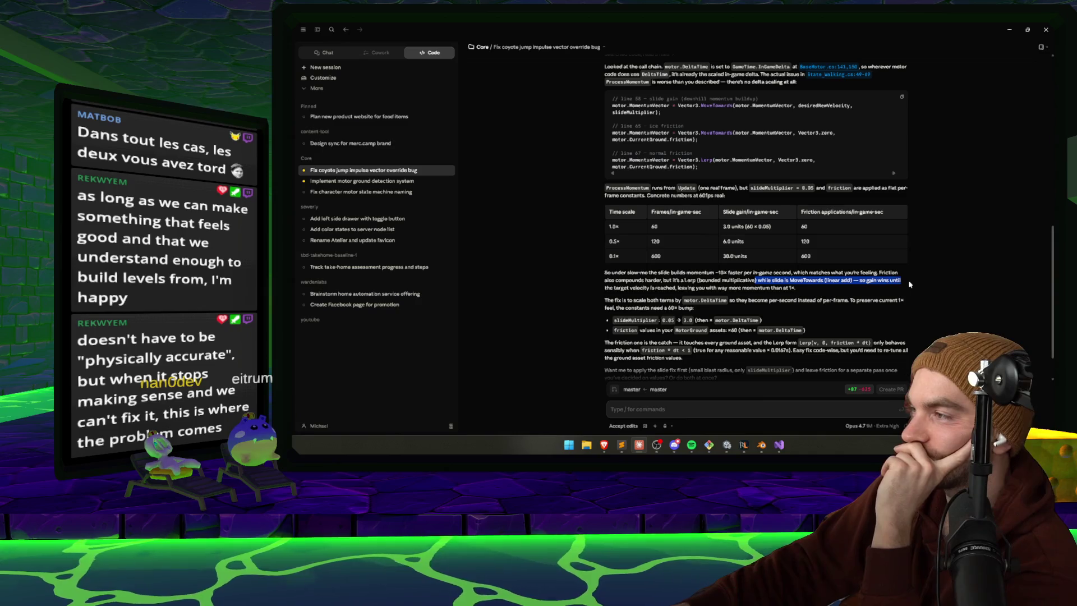
click(632, 286)
scroll(644, 270, down, 1)
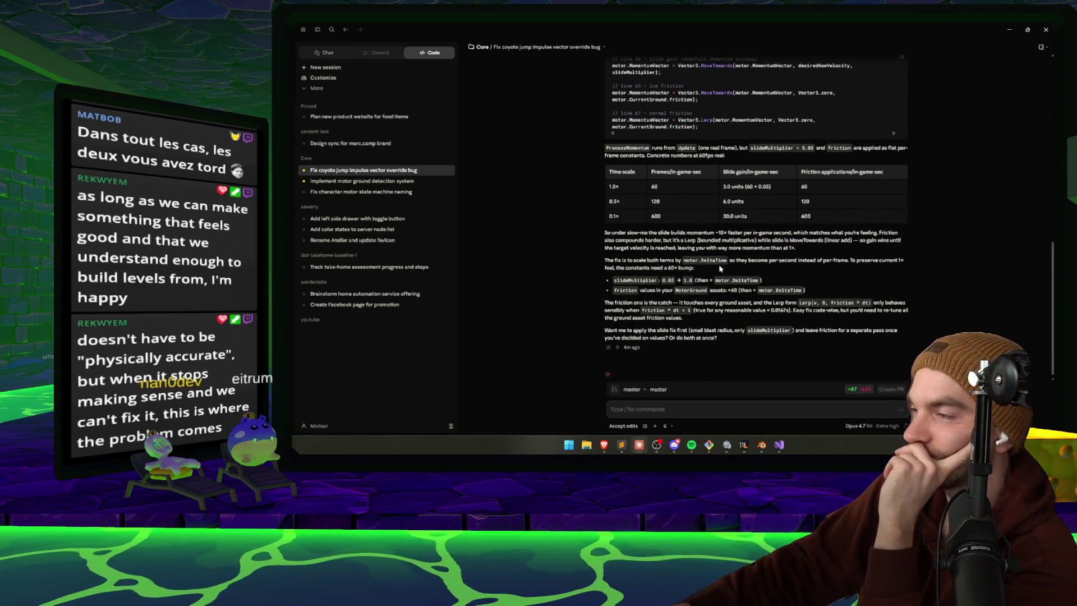
drag(751, 264, 694, 268)
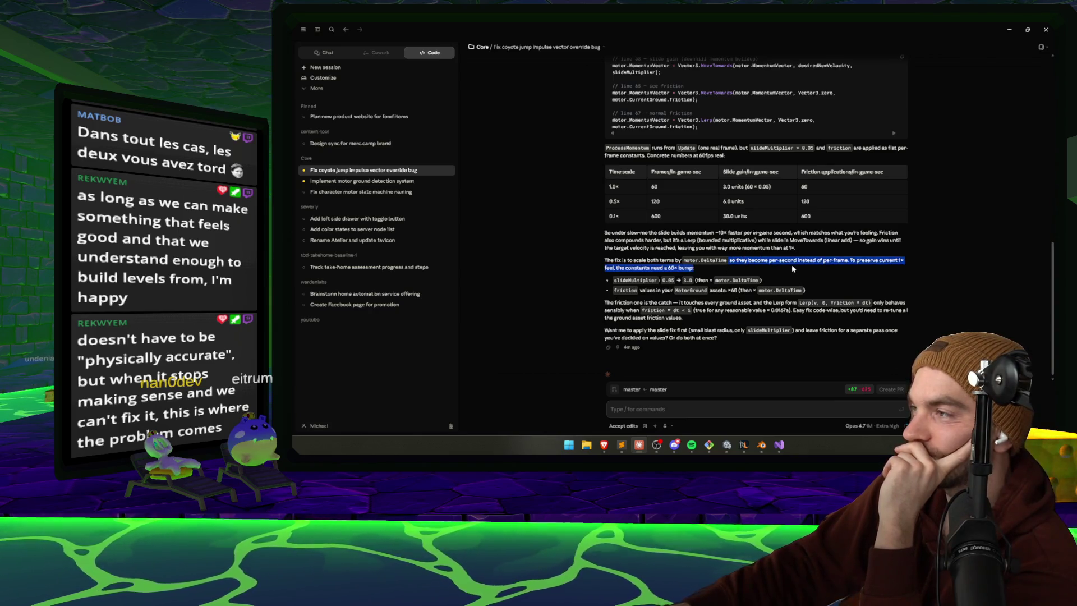
click(792, 264)
scroll(611, 277, down, 1)
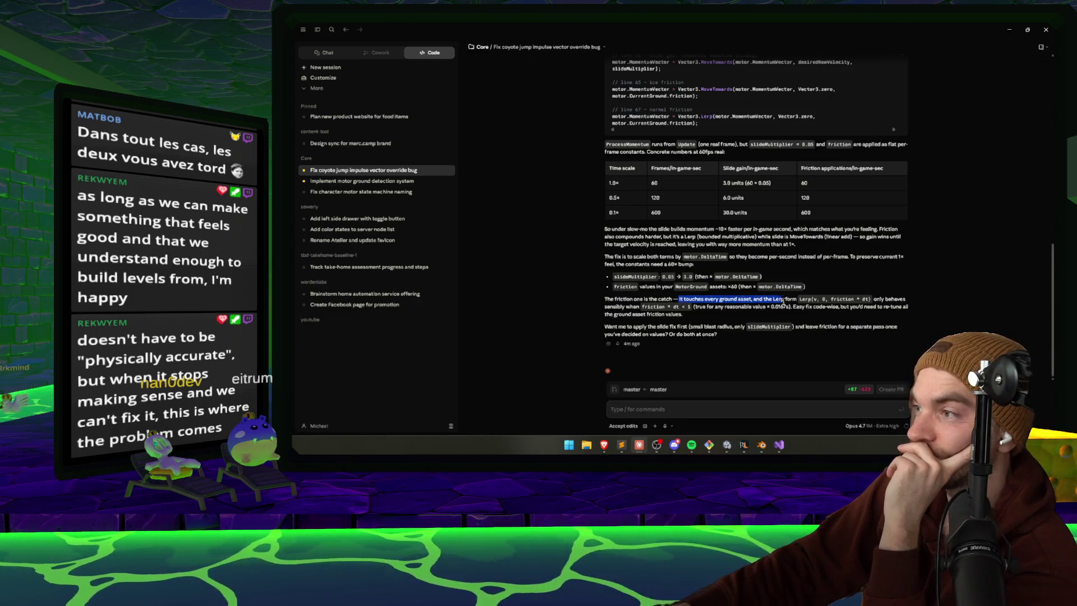
drag(784, 303, 846, 306)
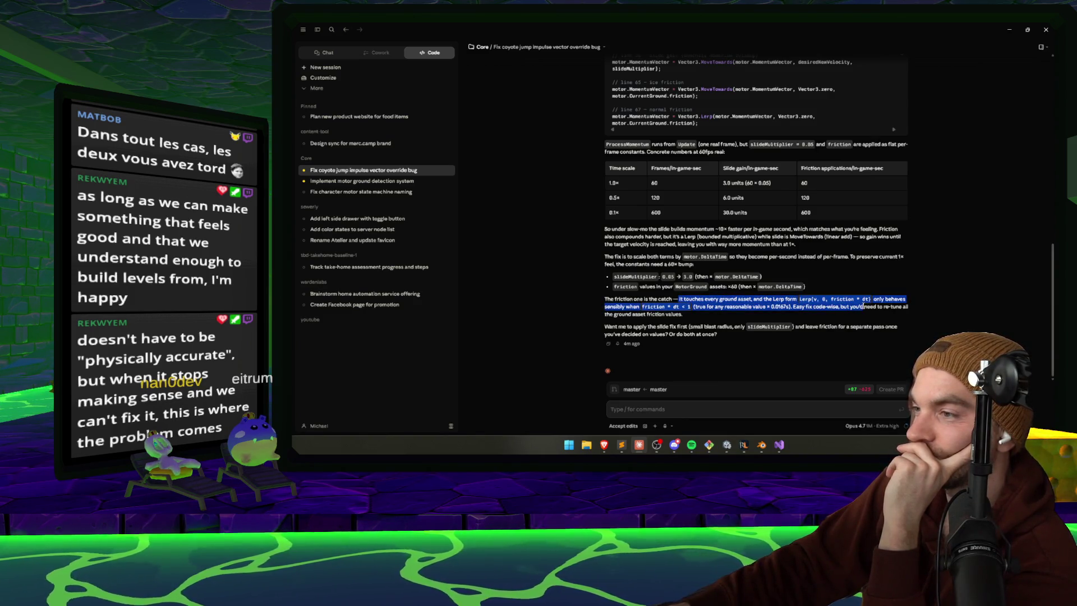
click(862, 307)
scroll(740, 331, up, 5)
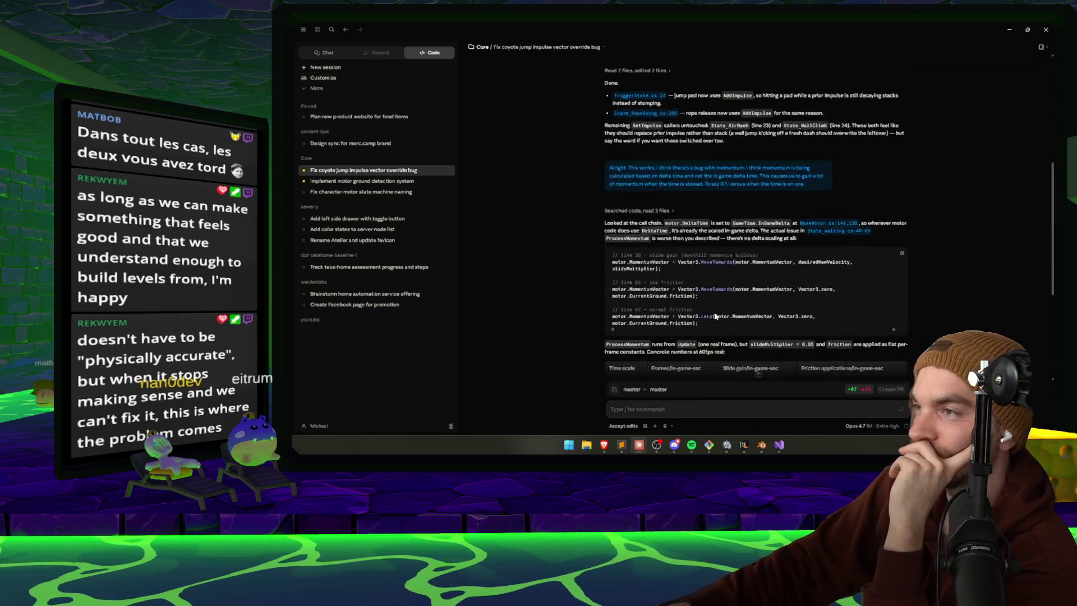
scroll(718, 314, down, 2)
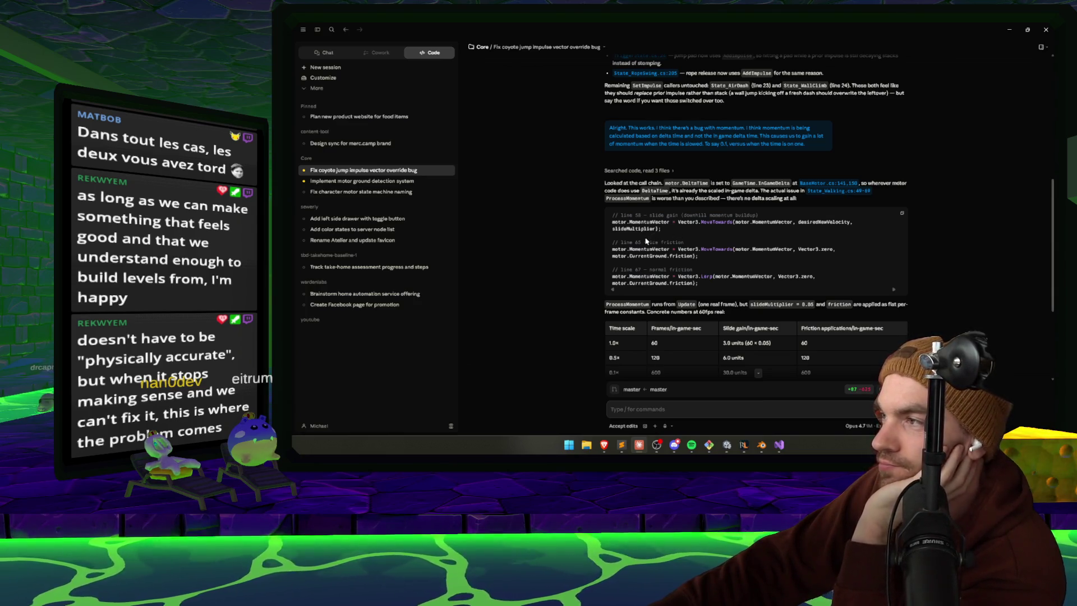
scroll(646, 241, down, 2)
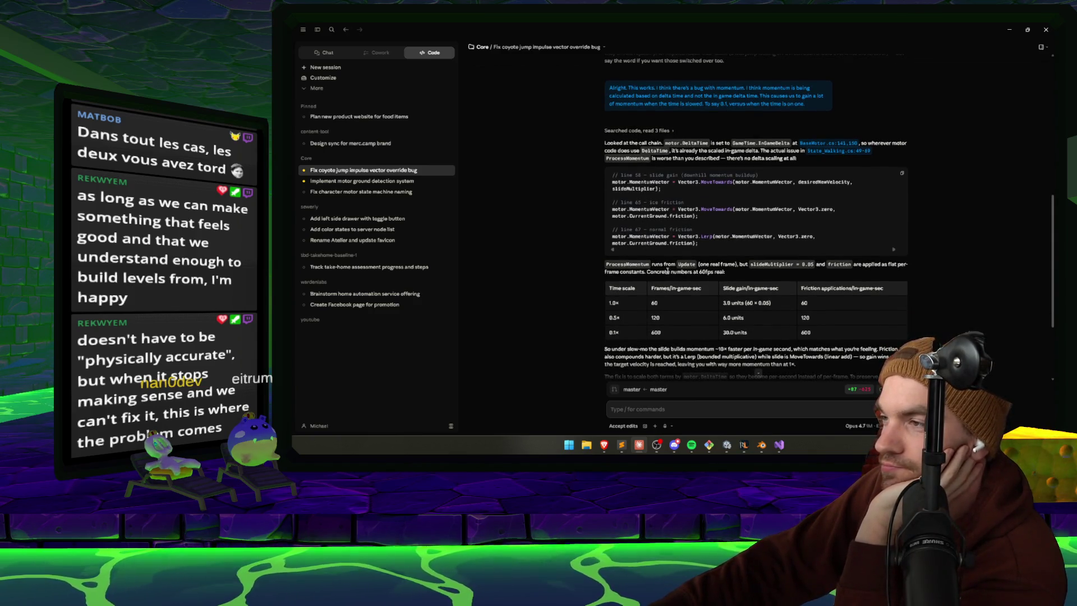
drag(652, 264, 695, 266)
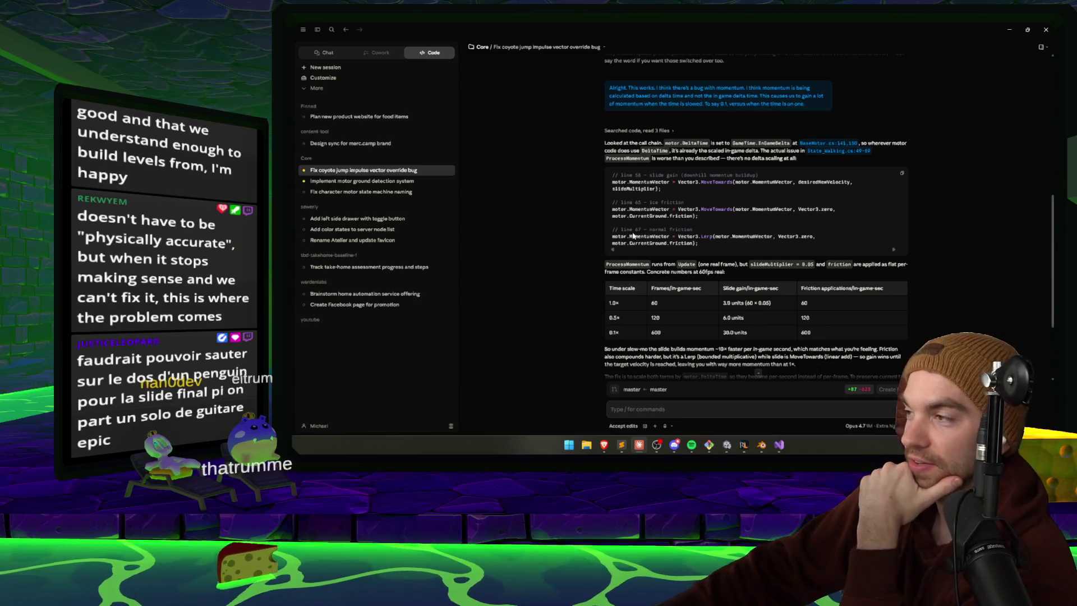
scroll(662, 217, down, 1)
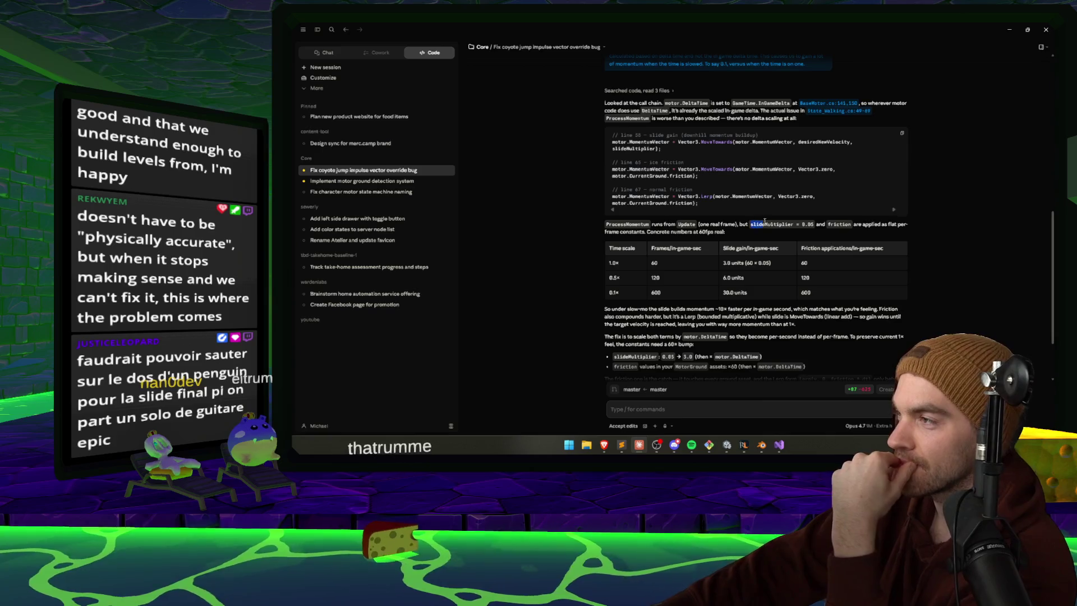
drag(750, 224, 820, 223)
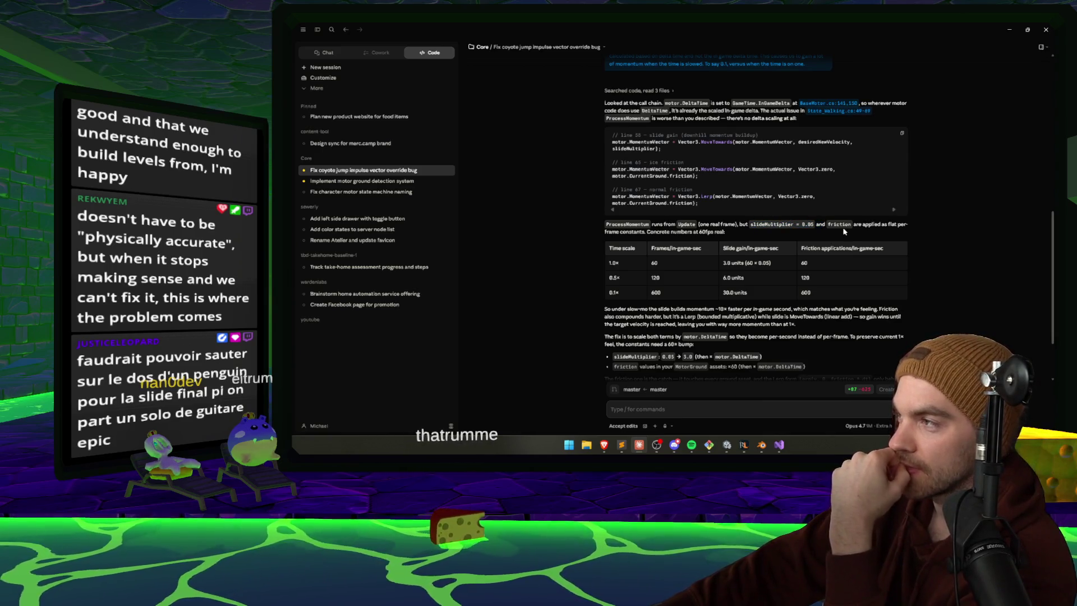
click(629, 209)
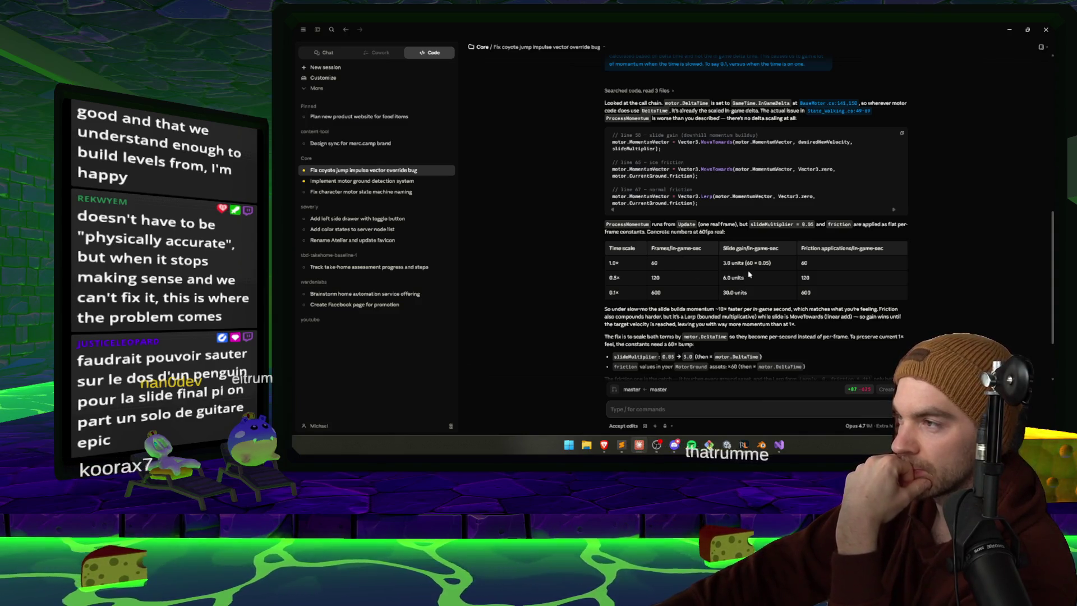
double_click(805, 292)
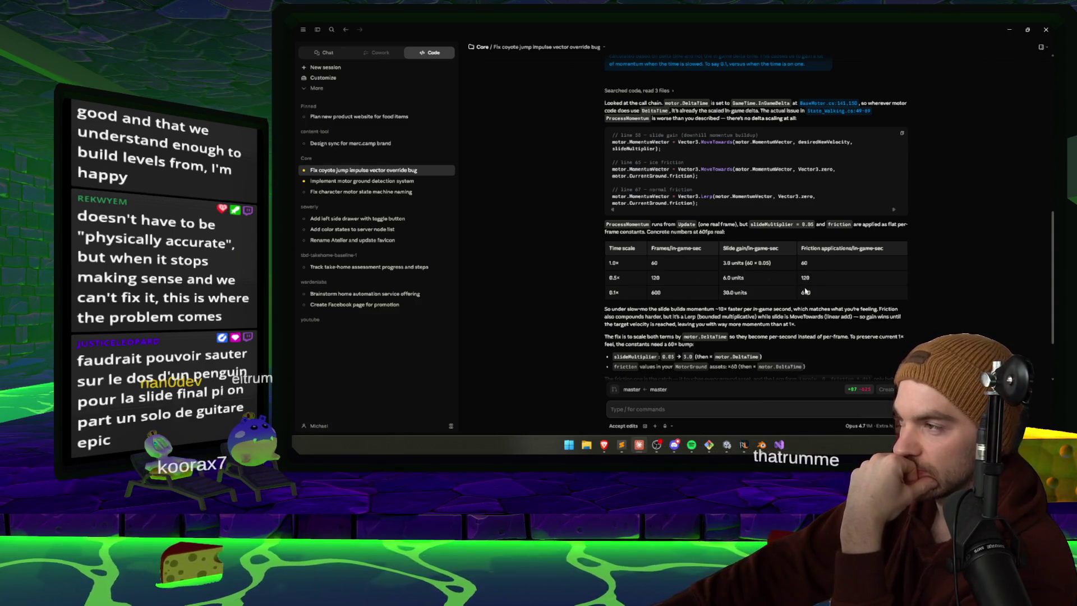
scroll(940, 304, down, 1)
drag(604, 269, 797, 284)
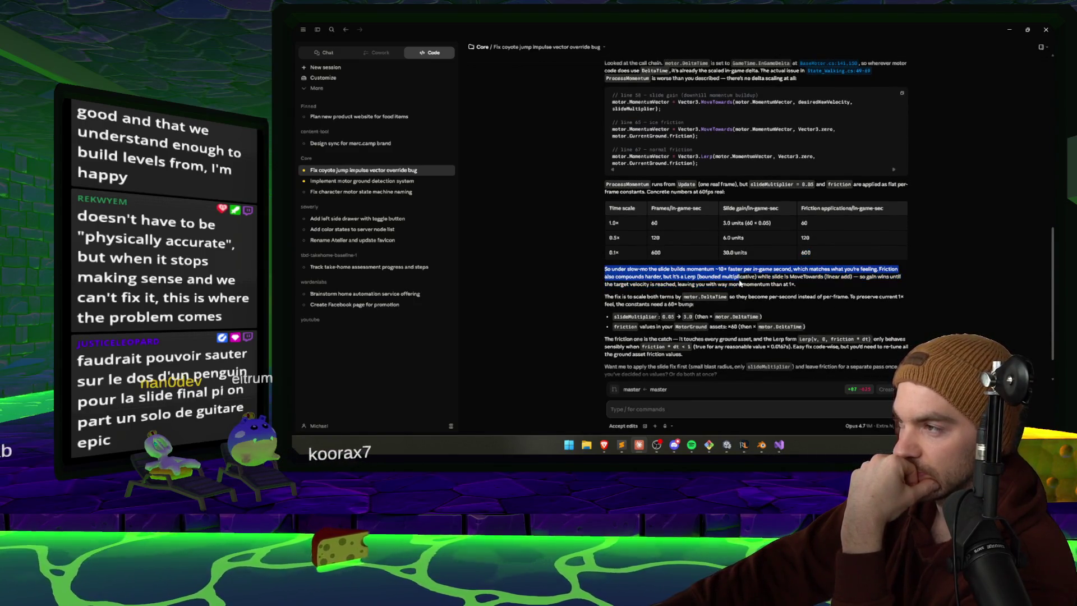
click(796, 283)
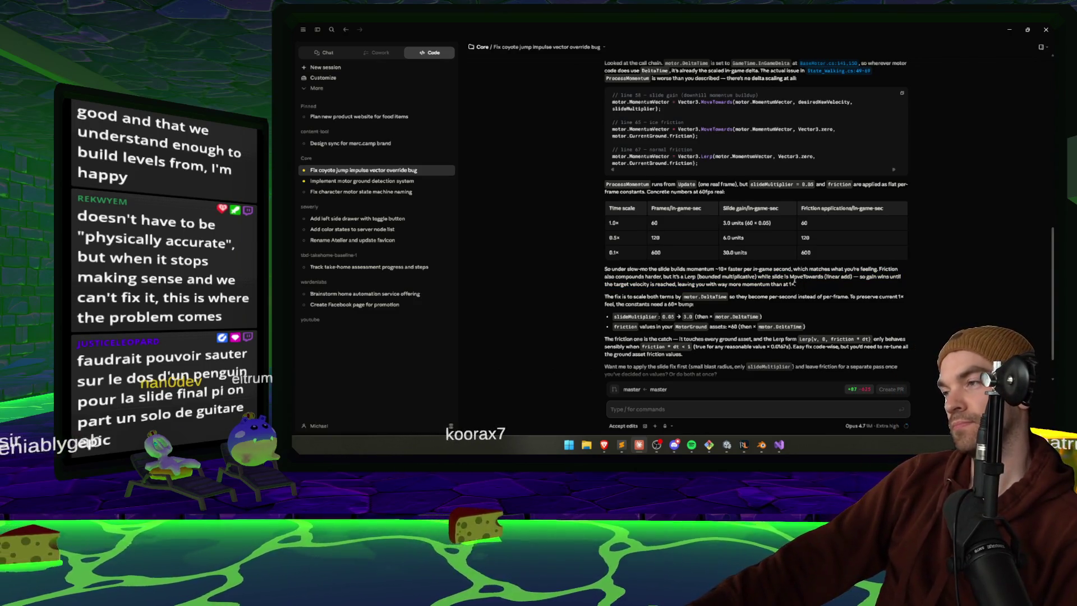
scroll(589, 258, down, 1)
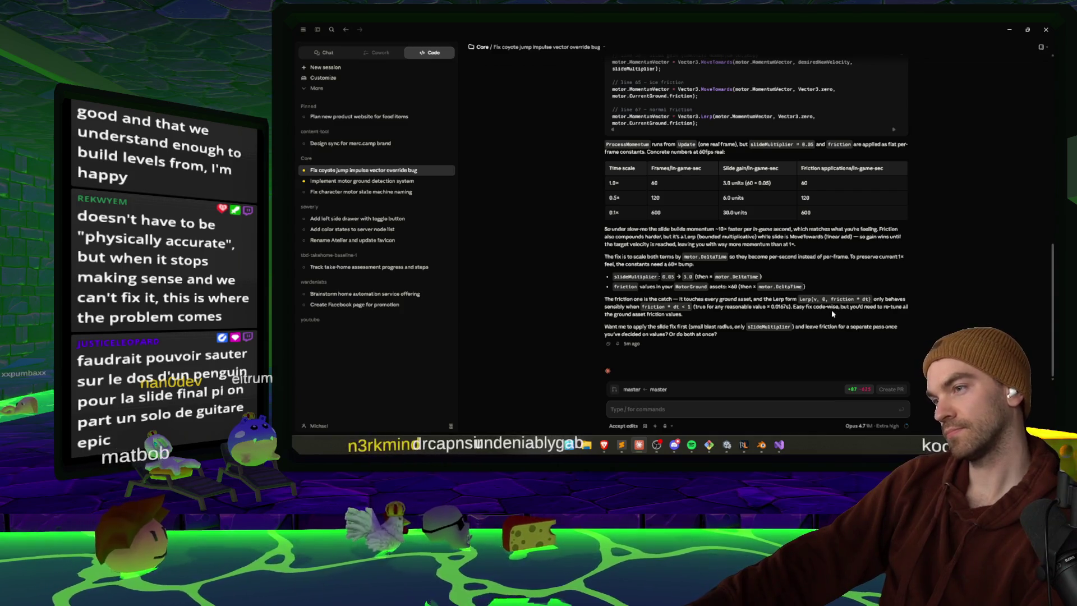
click(663, 409)
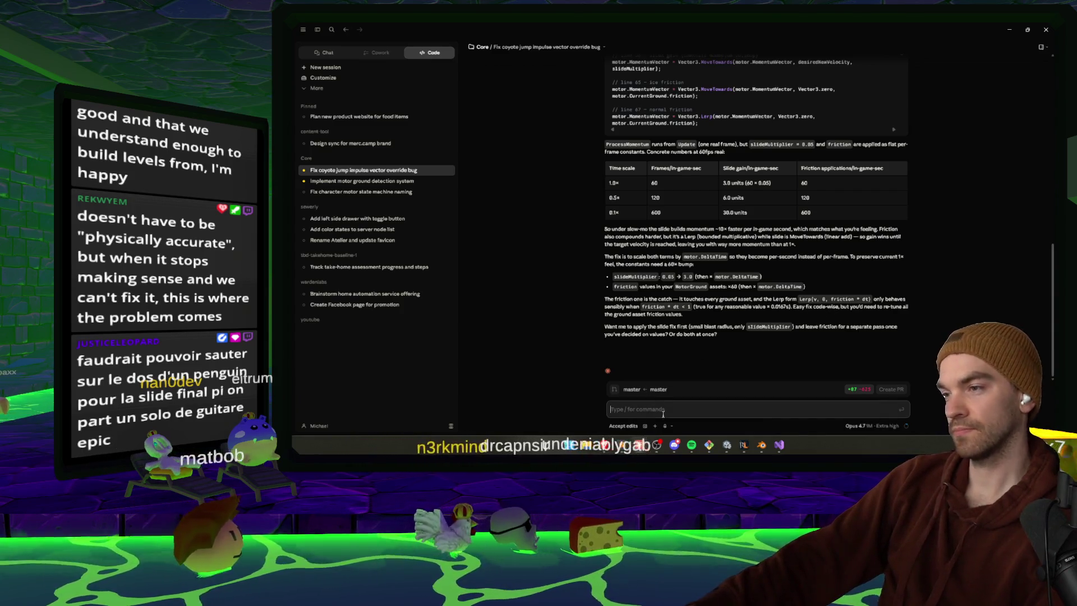
- Reply 'Yes' to approve Claude's slide-only fix
text(Yes)
key(Return)
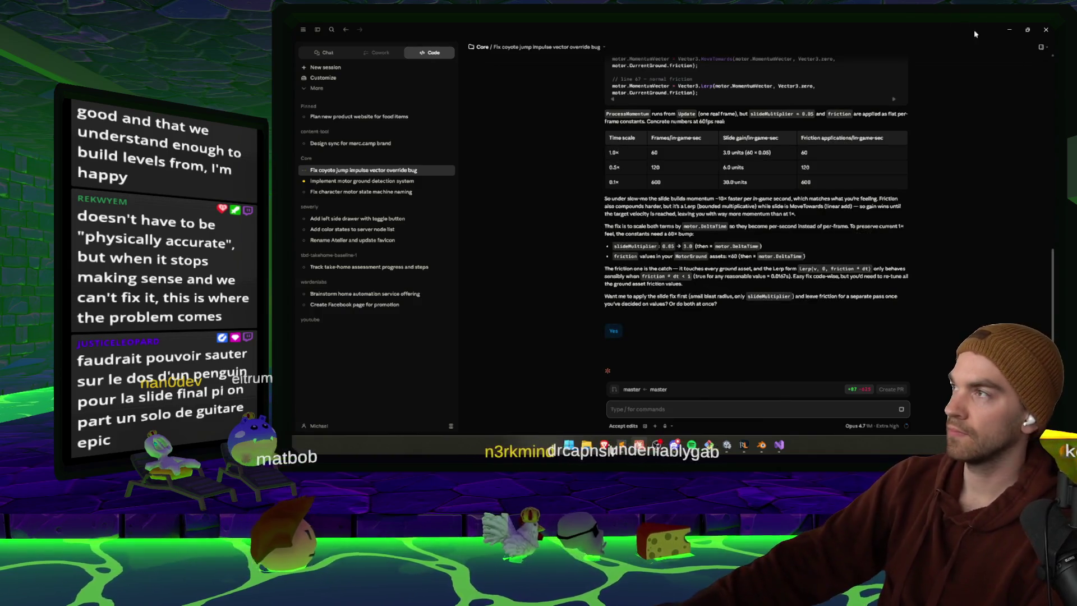
click(1008, 29)
scroll(748, 200, down, 5)
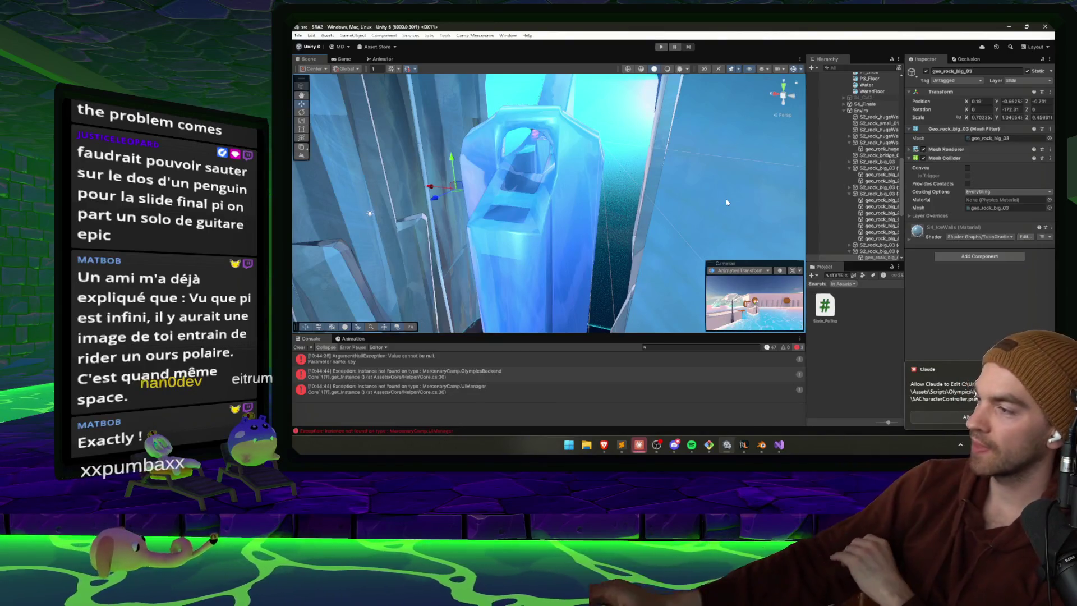
- Allow Claude to edit SACharacterController.prefab, review the applied fix, and return to Unity
click(636, 446)
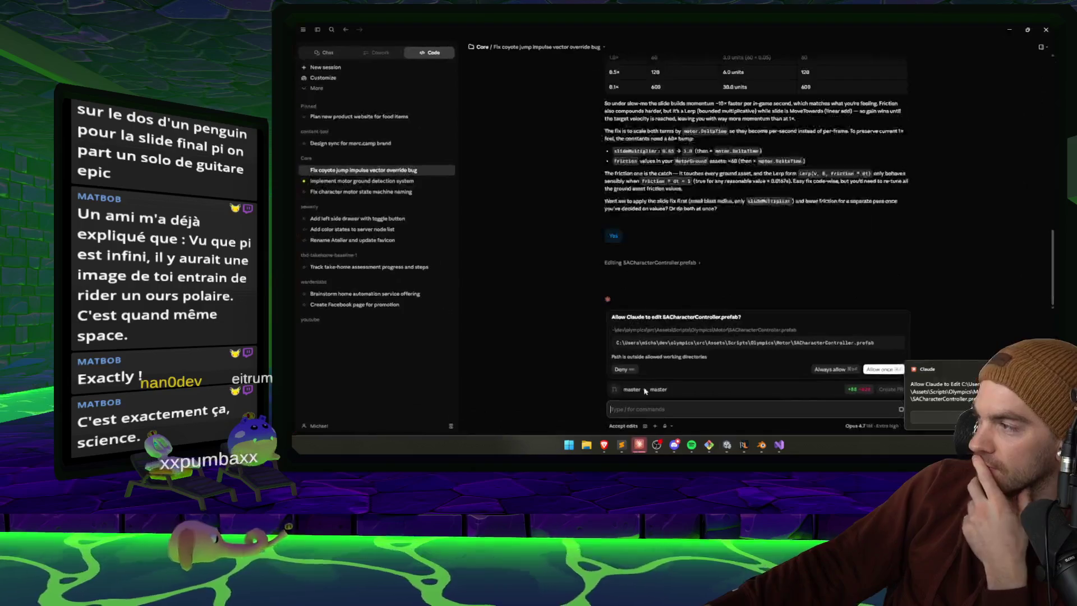
click(878, 369)
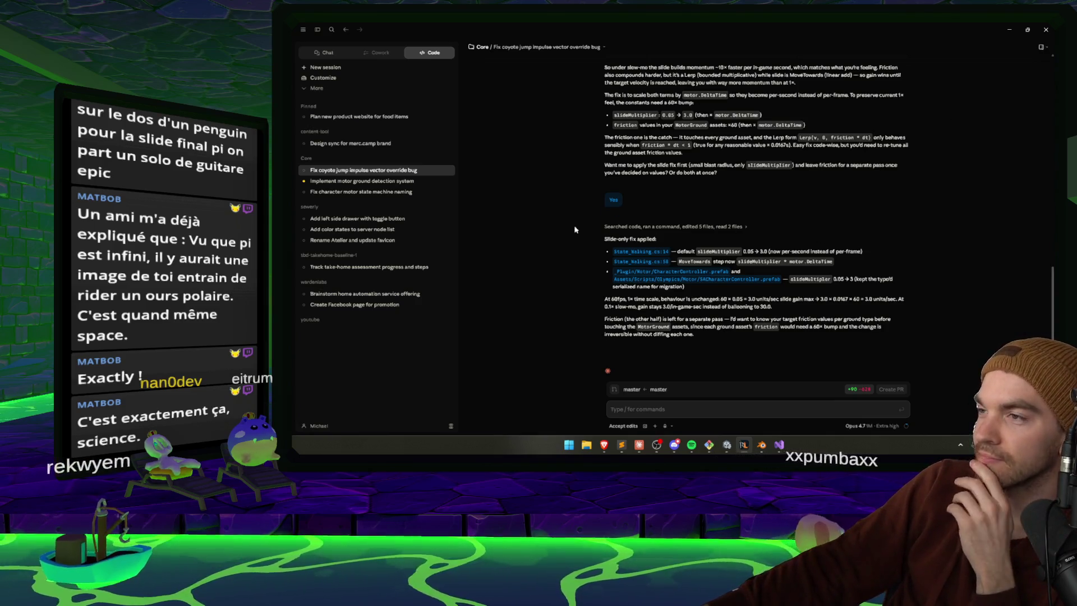
click(549, 253)
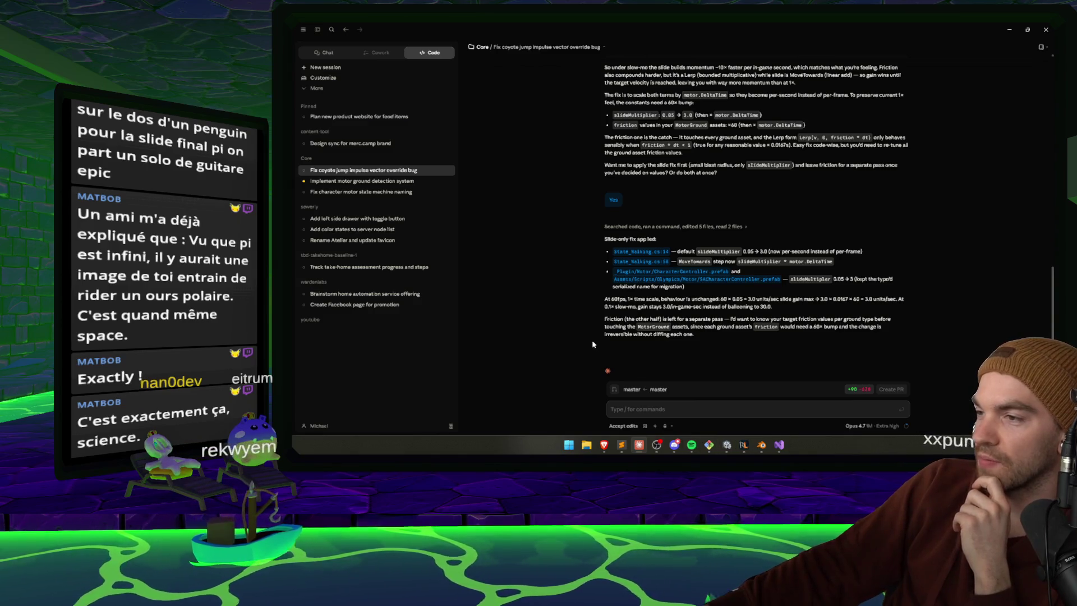
click(729, 445)
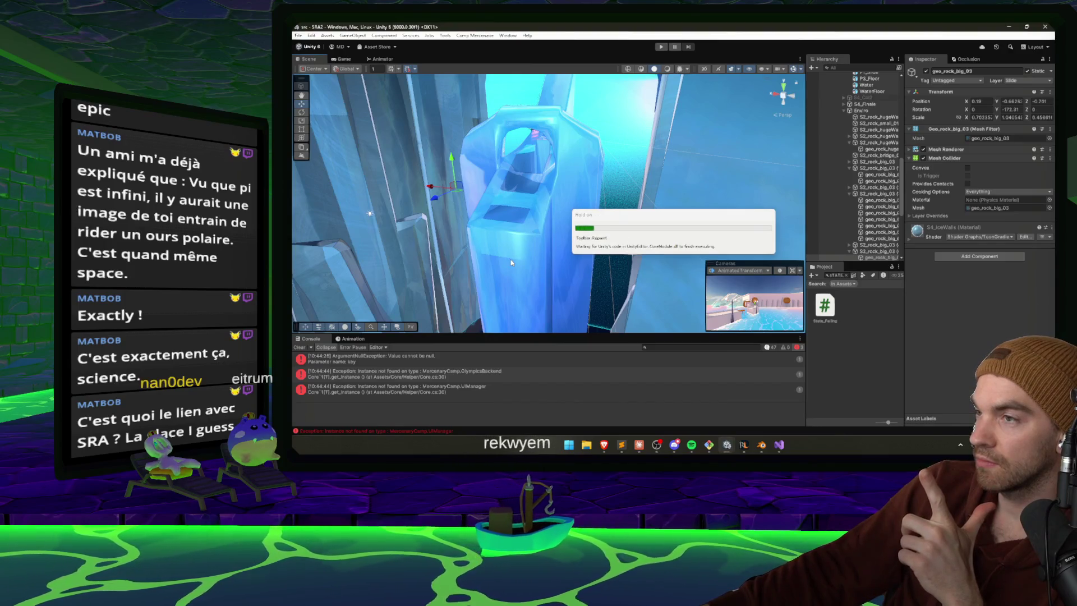
- Play-test the rescaled slide in Unity, then open the asset search window
click(661, 47)
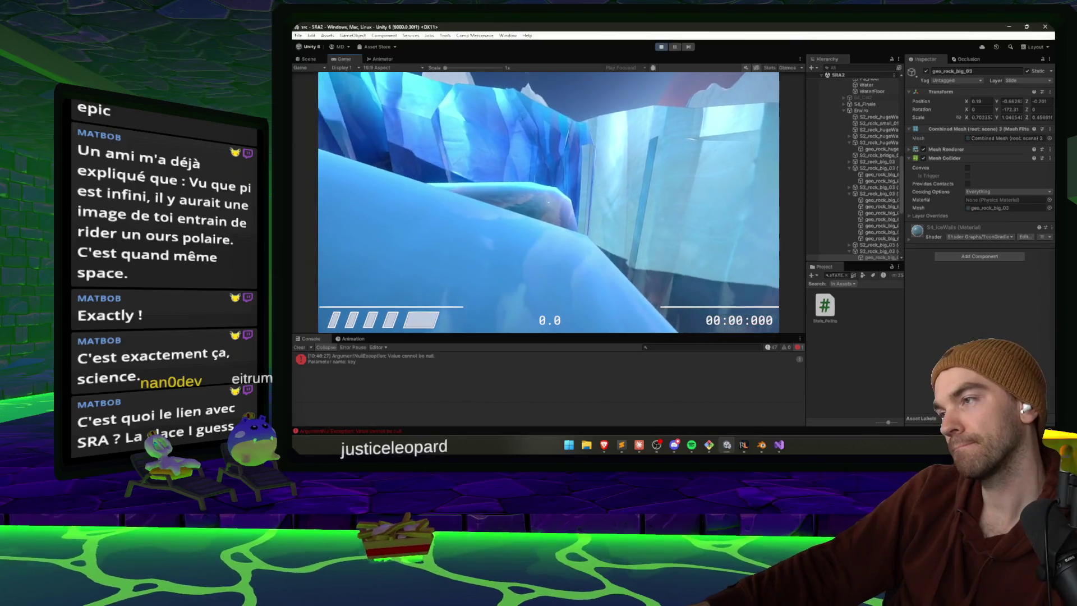
click(852, 275)
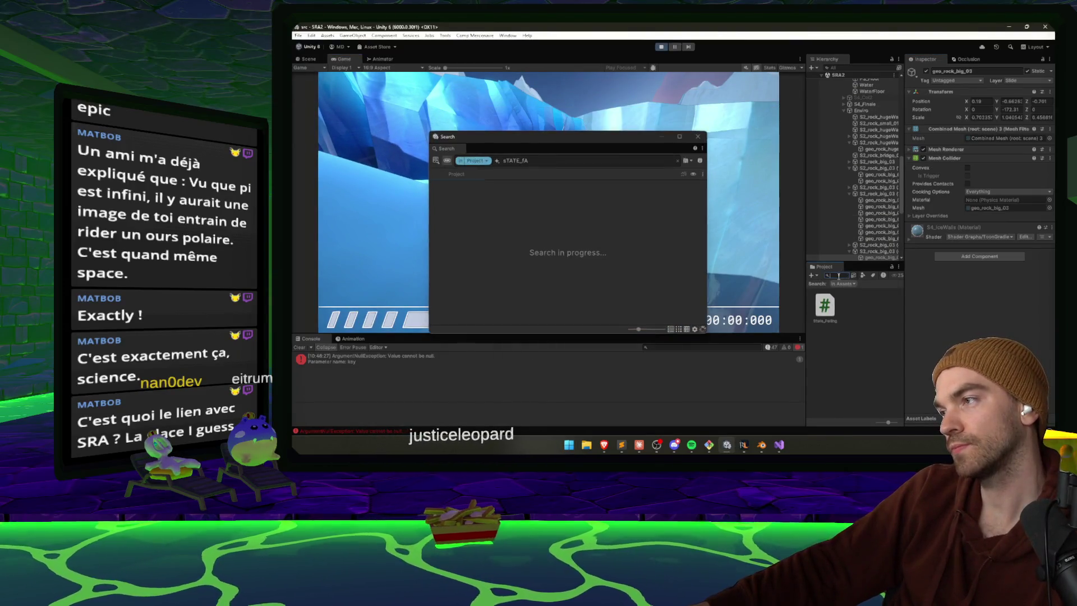
- Search for 'ice', open the Ice motor ground asset, and set its Friction to 0.005
click(697, 136)
text(ice)
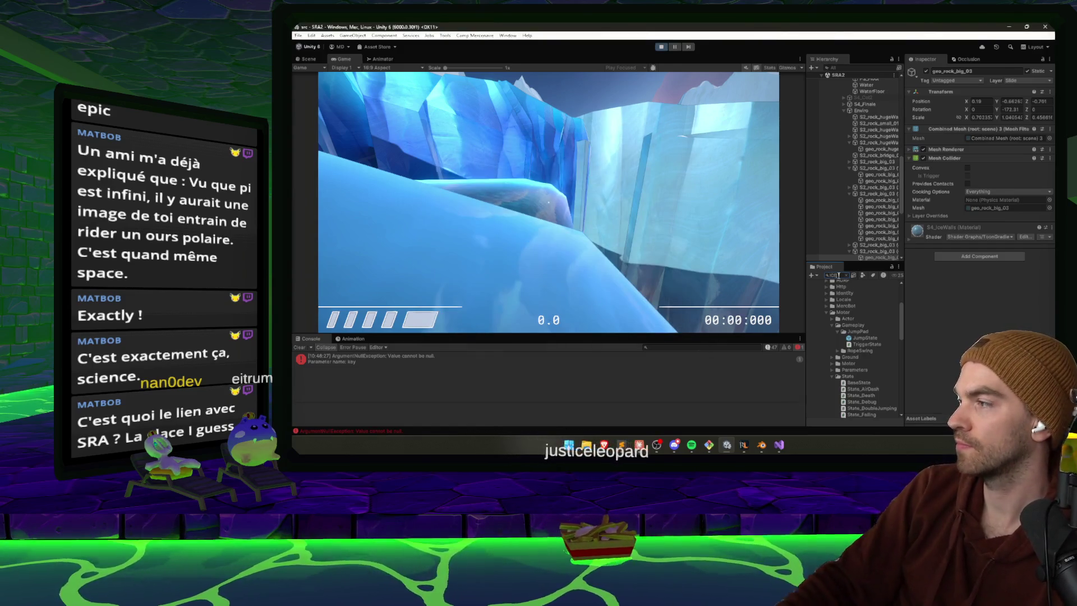
scroll(855, 317, down, 3)
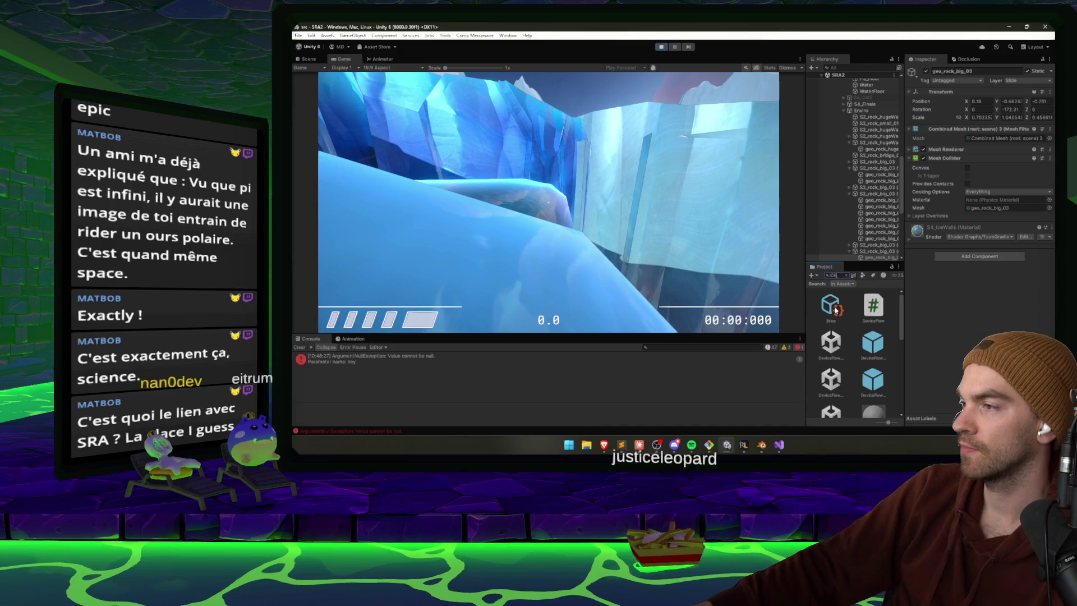
click(831, 359)
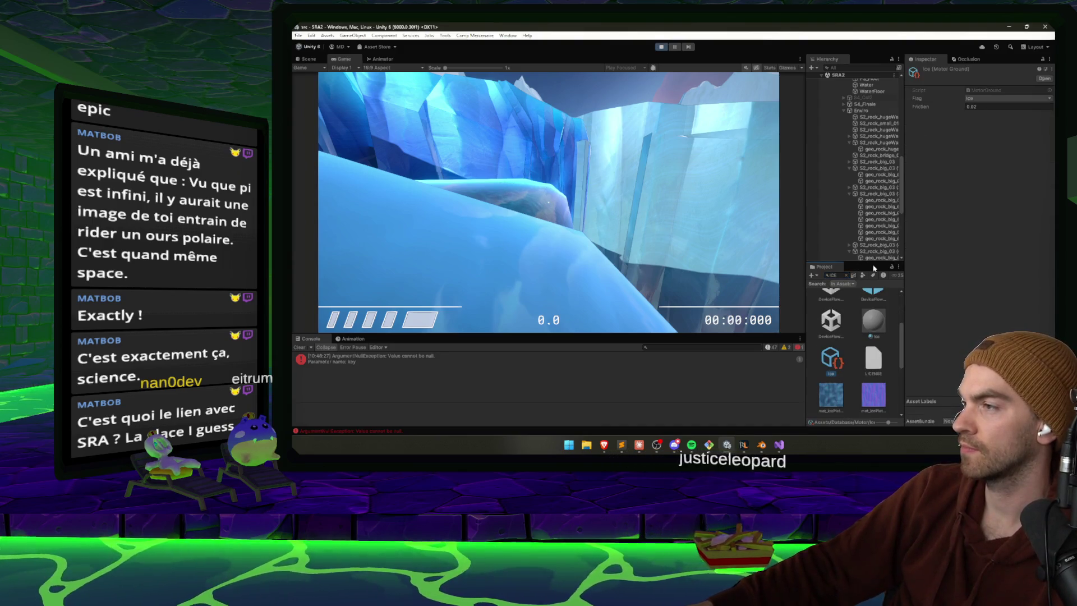
click(846, 274)
text(0.0)
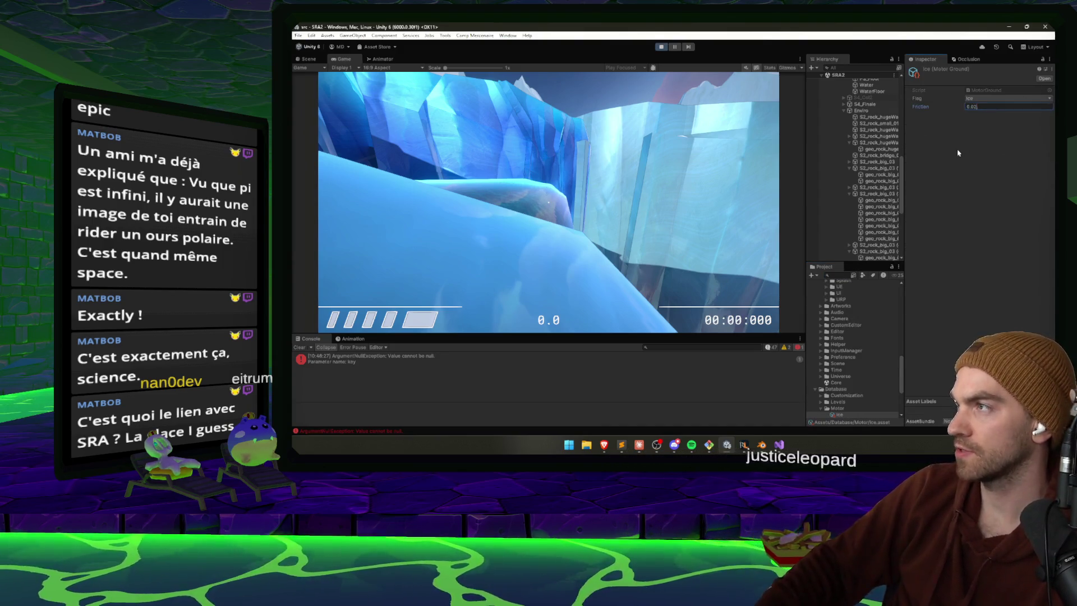
text(05)
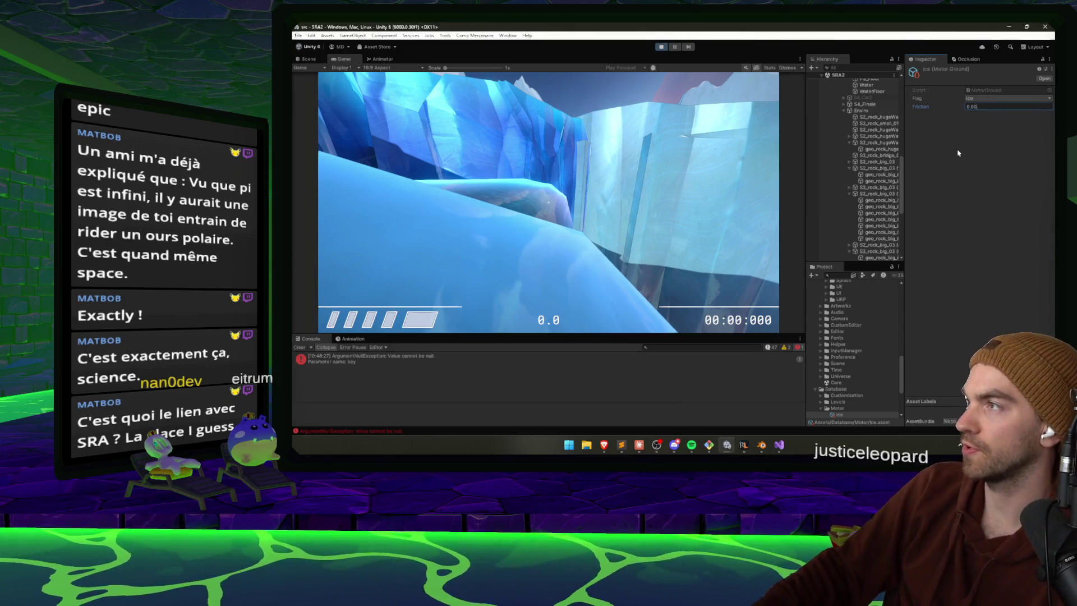
key(Return)
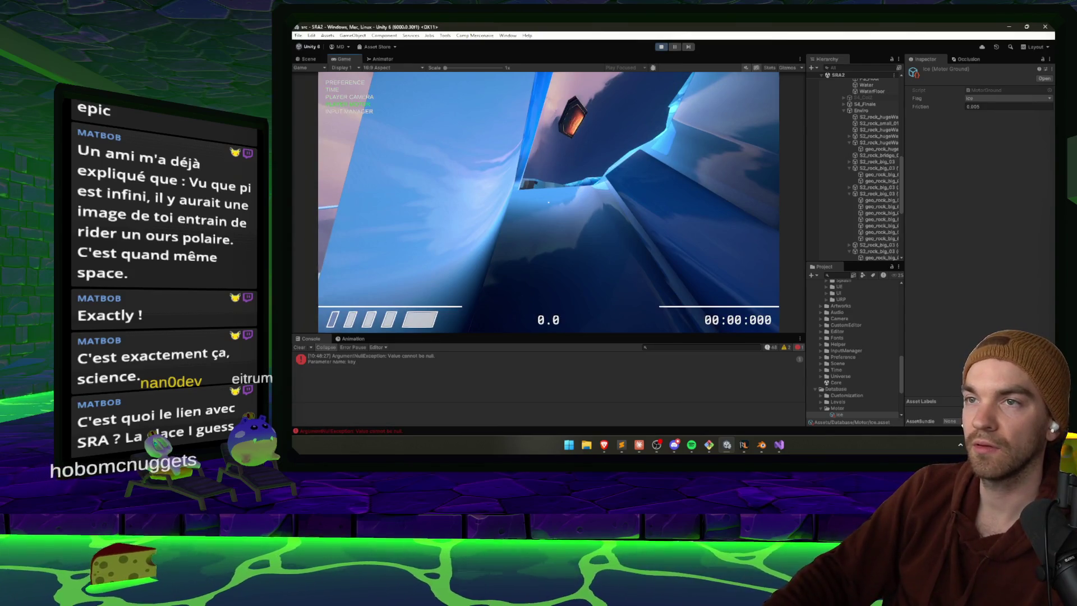
- Run the ice slide with Player Motor debug readouts, stop Play mode, and switch to Claude
key(Return)
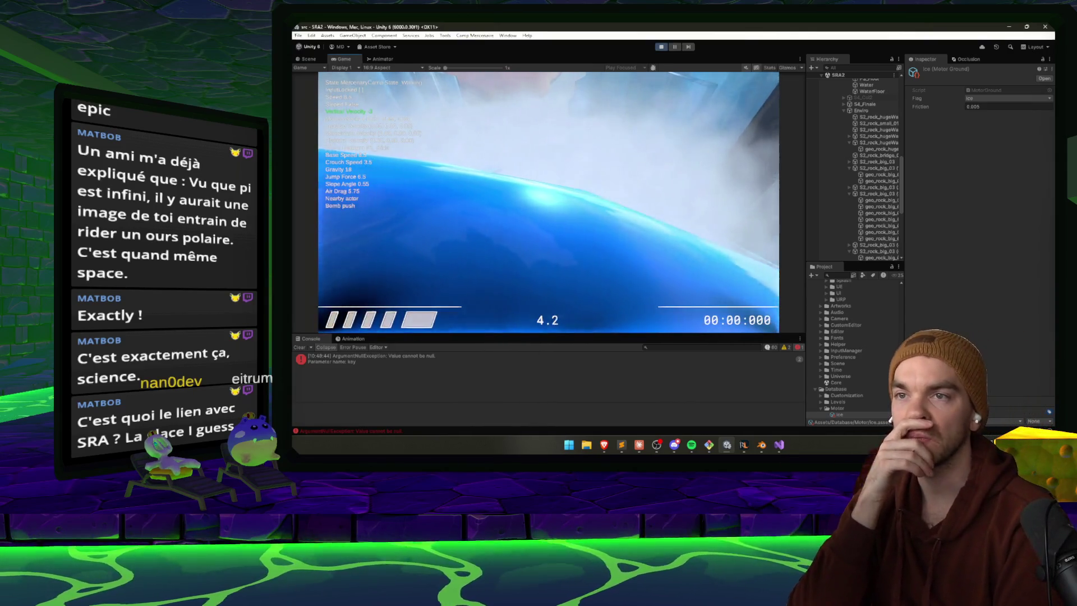
key(Escape)
key(ctrl+p)
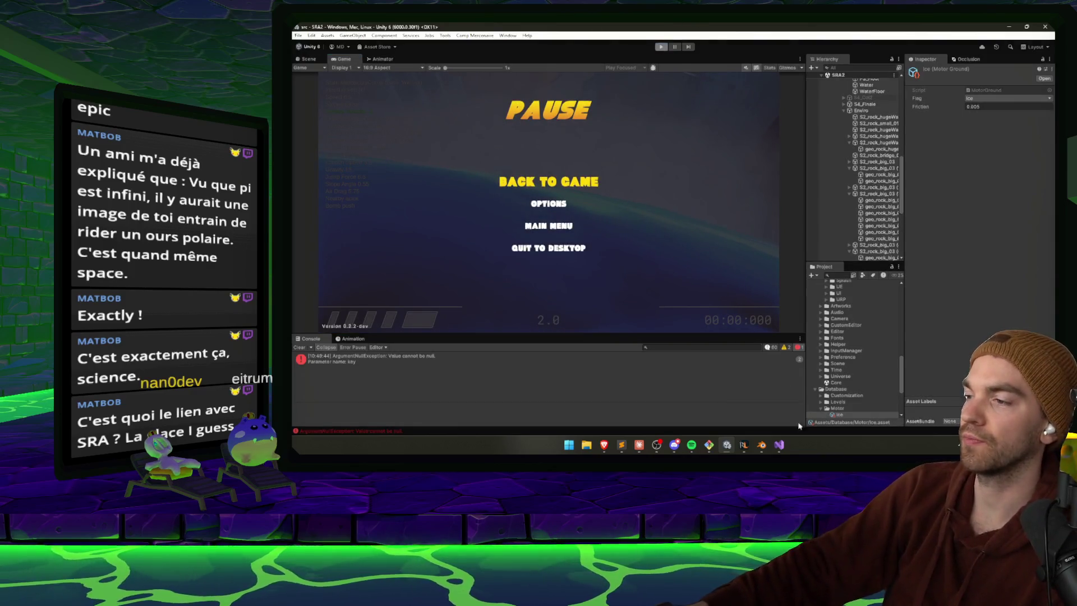
click(639, 444)
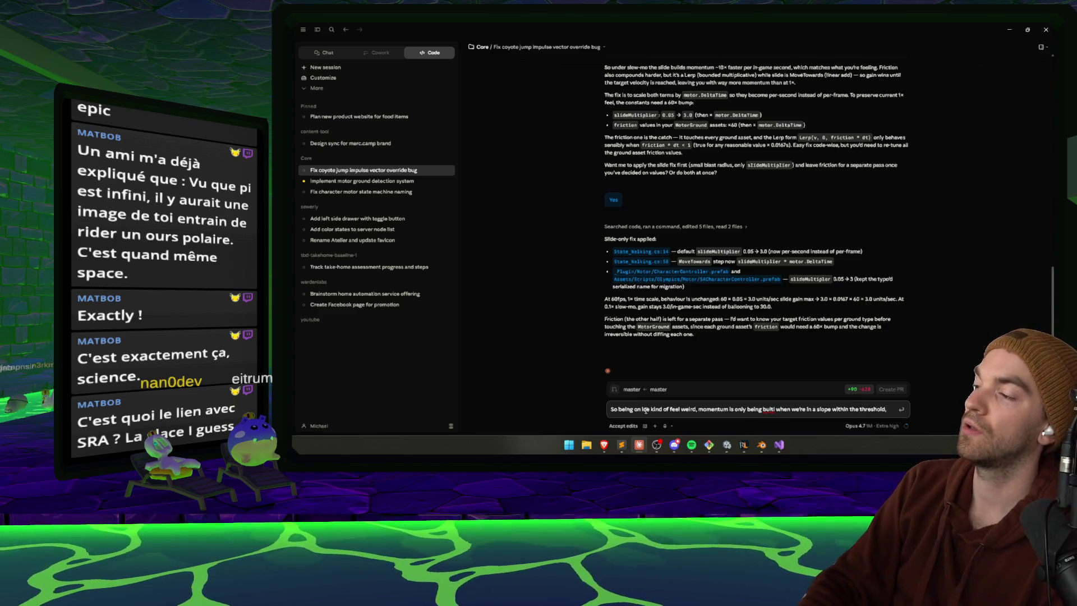
- Ask Claude how to keep the slope threshold yet let the player slide slightly and build momentum on ice
text( some)
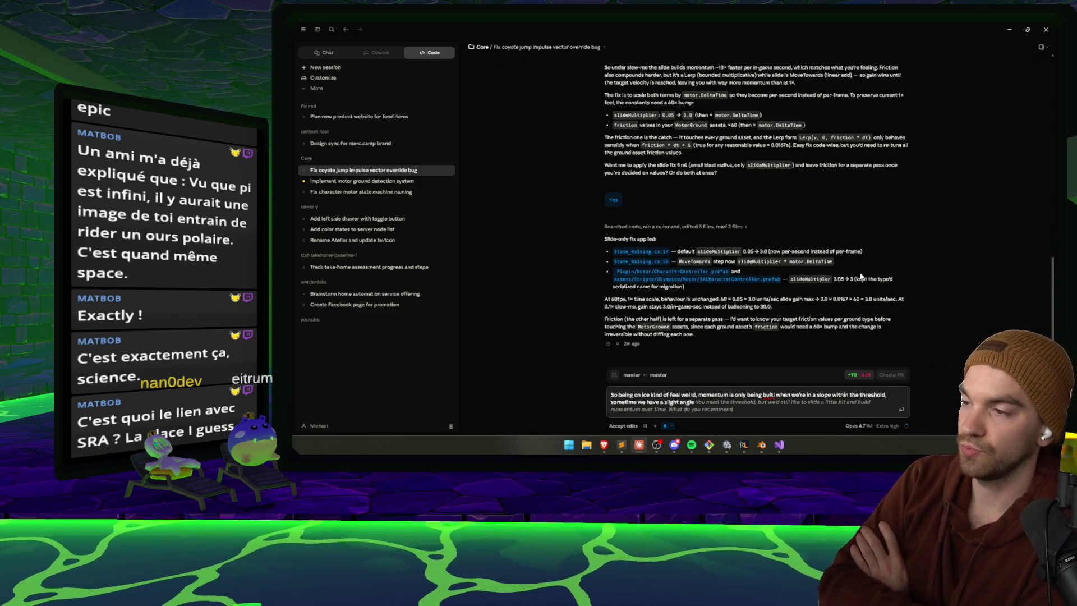
key(Return)
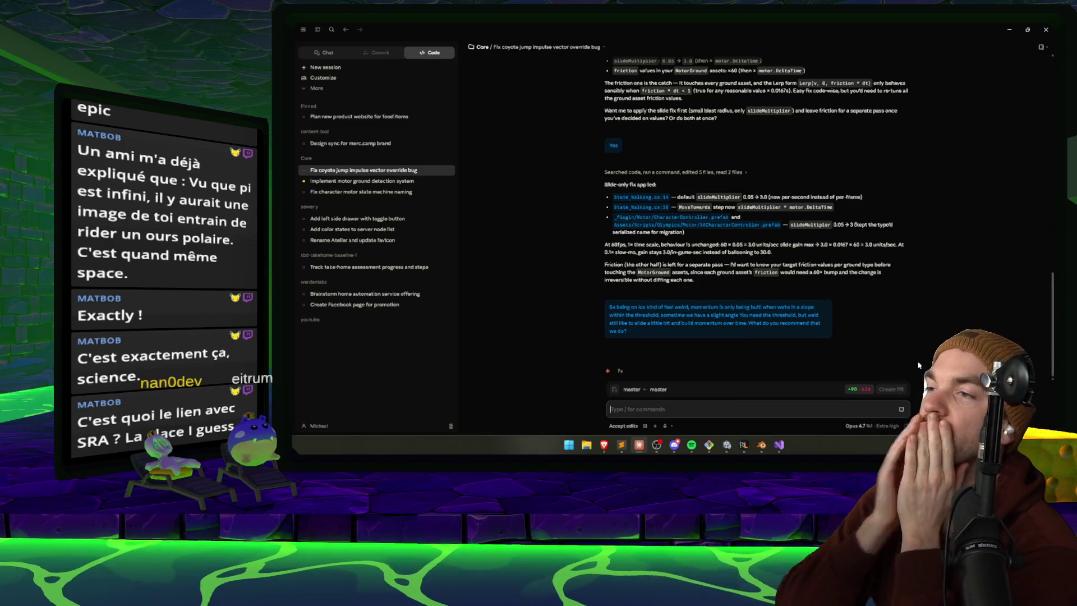
- Answer the motor ground detection session's questions with a custom reply and the recommended length and decisions
click(362, 181)
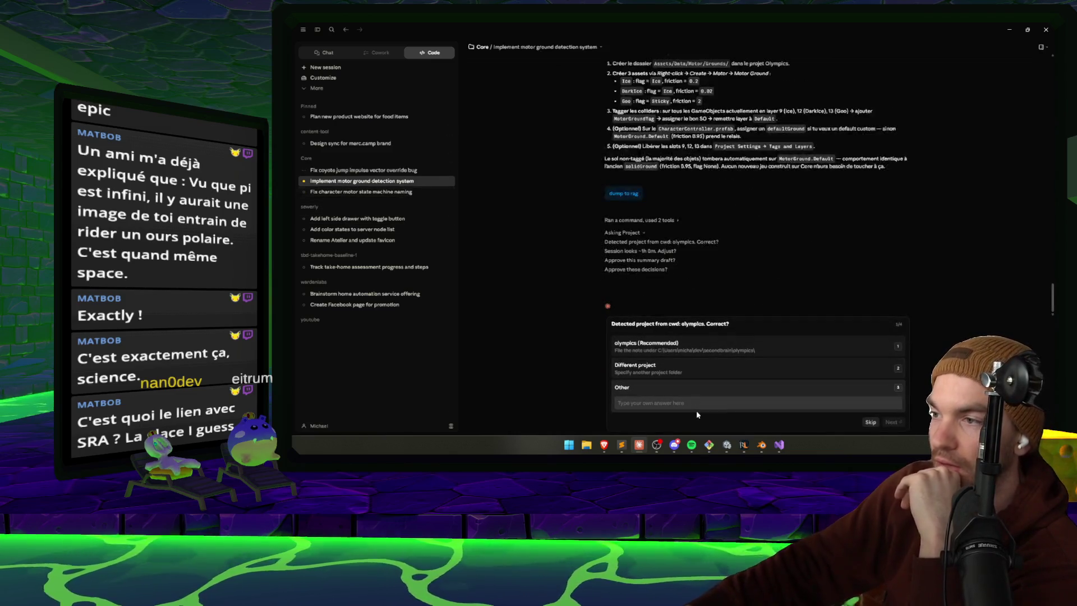
click(651, 404)
text(commande)
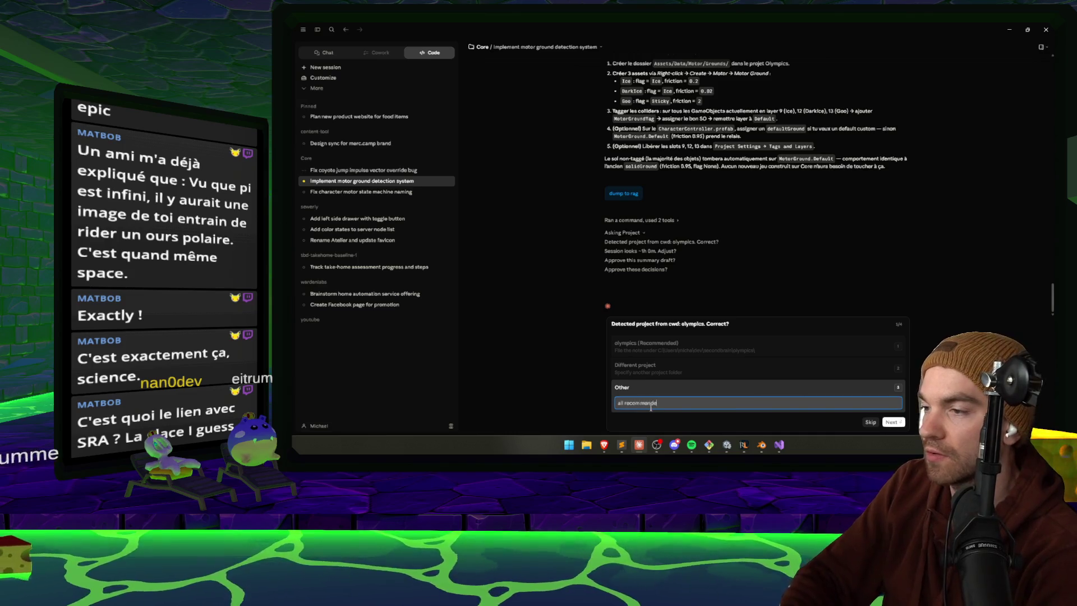
key(Return)
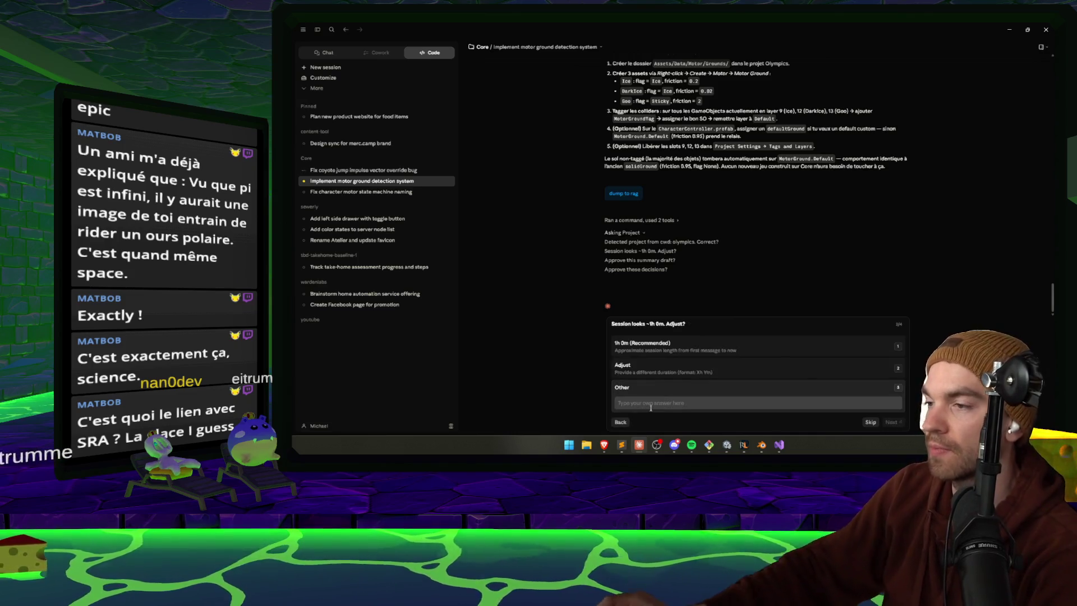
click(660, 348)
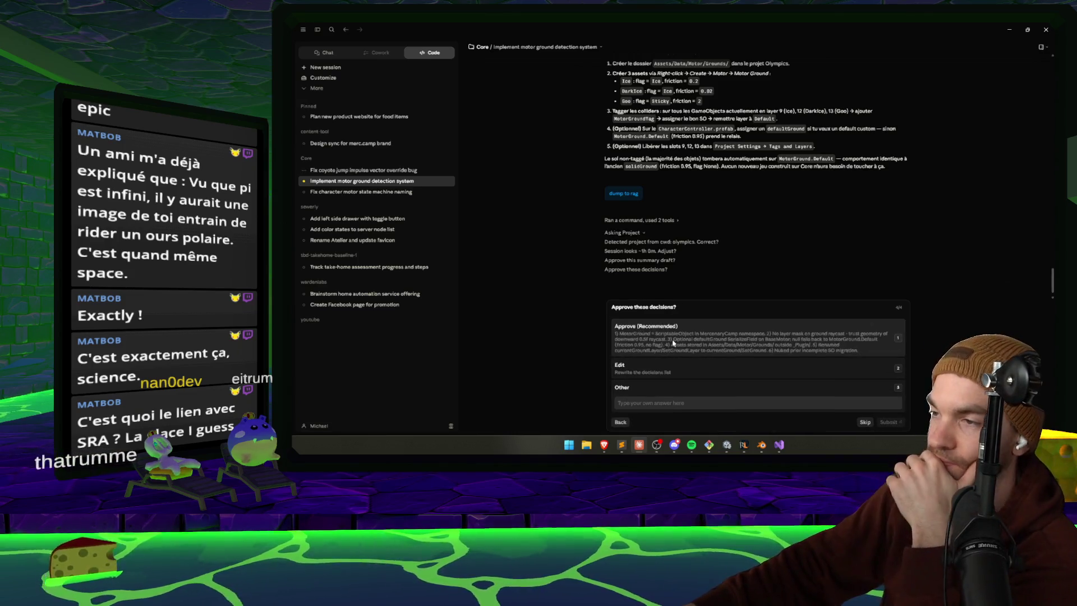
click(660, 351)
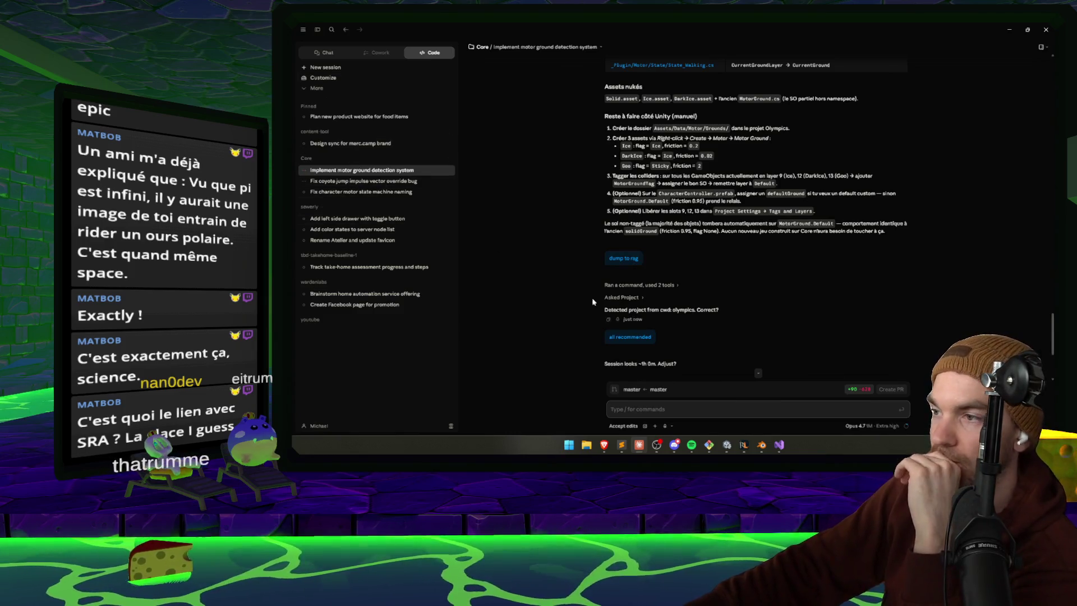
click(366, 181)
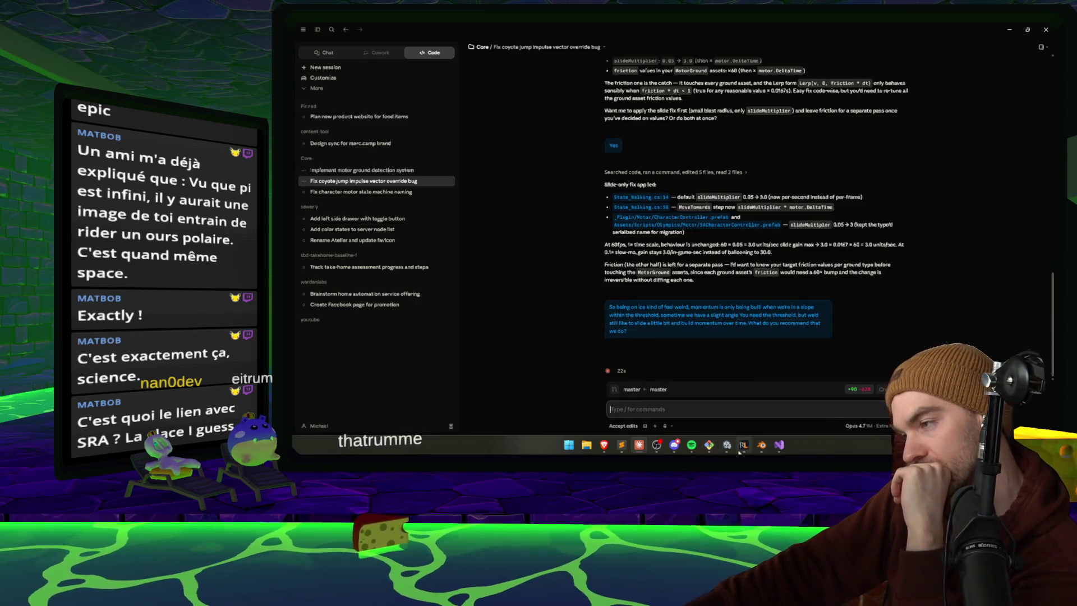
- Check both Claude sessions and orbit Unity's Scene view around the ice pillar
mouse_move(756, 452)
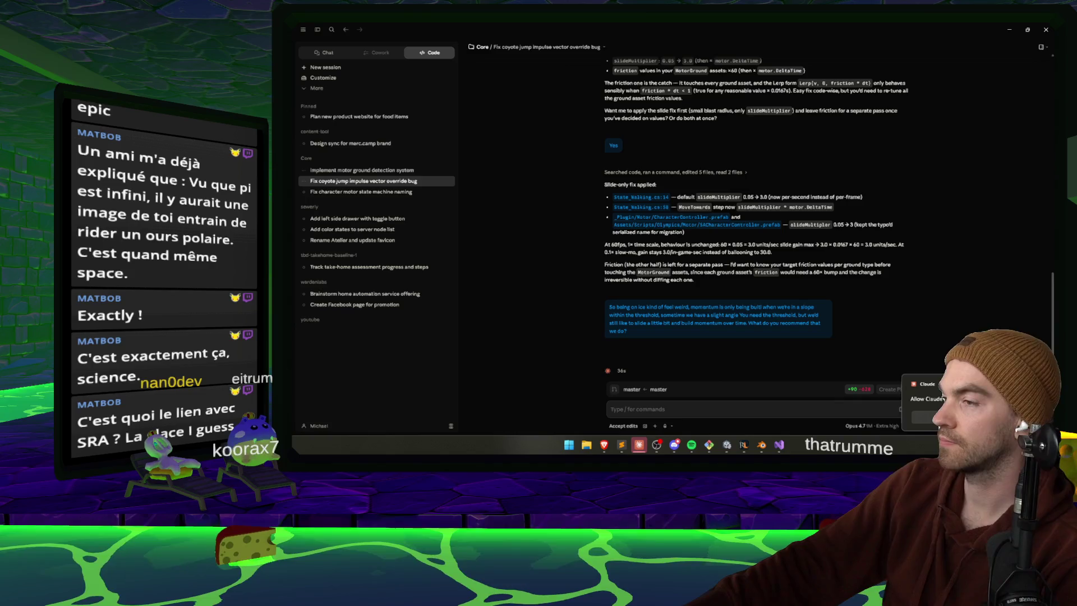
click(359, 171)
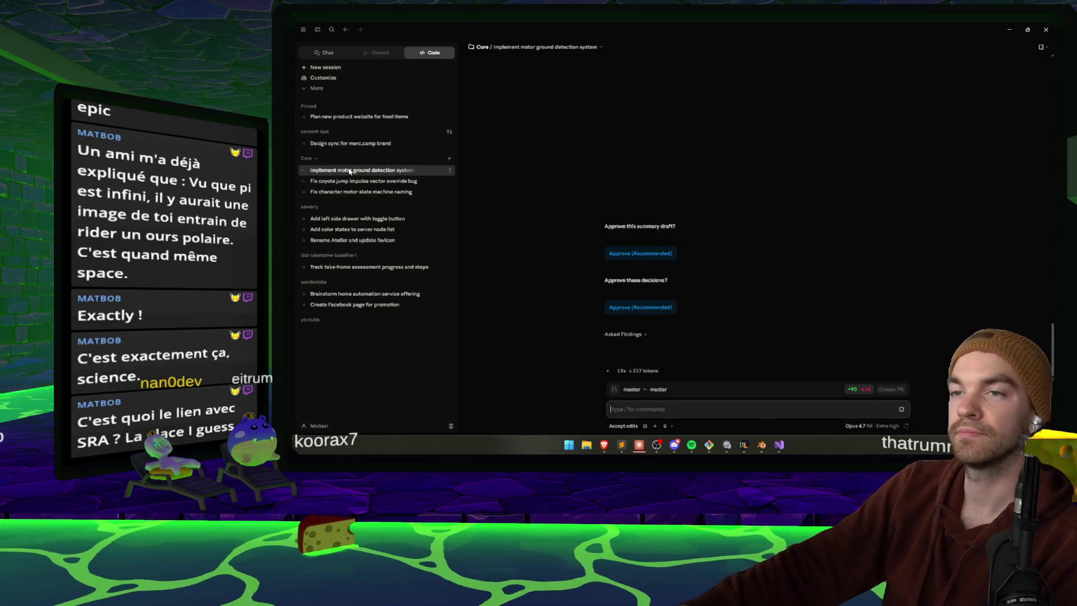
click(349, 180)
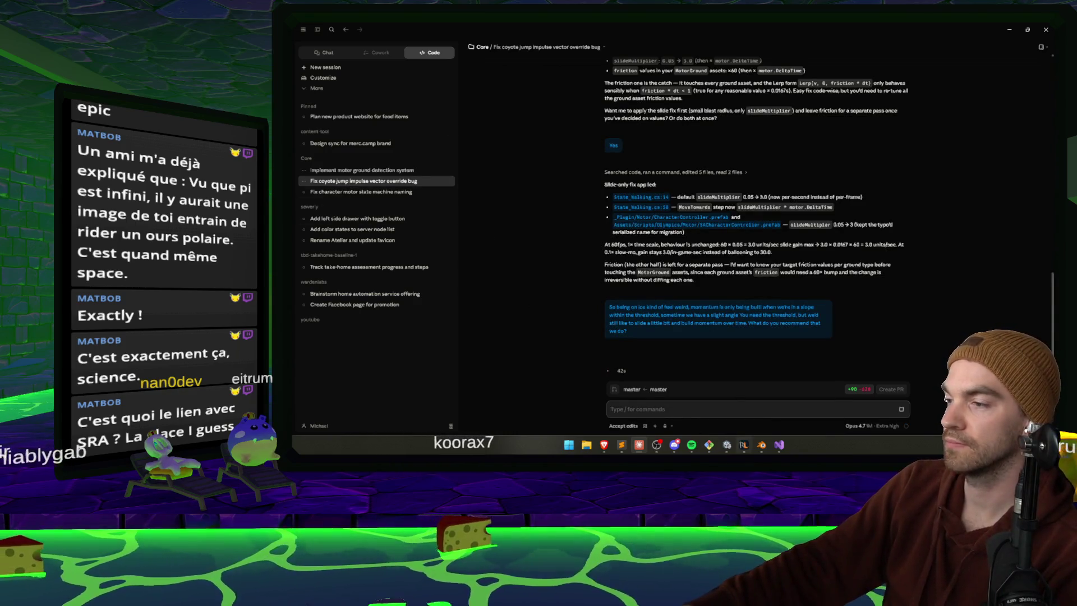
key(alt+Tab)
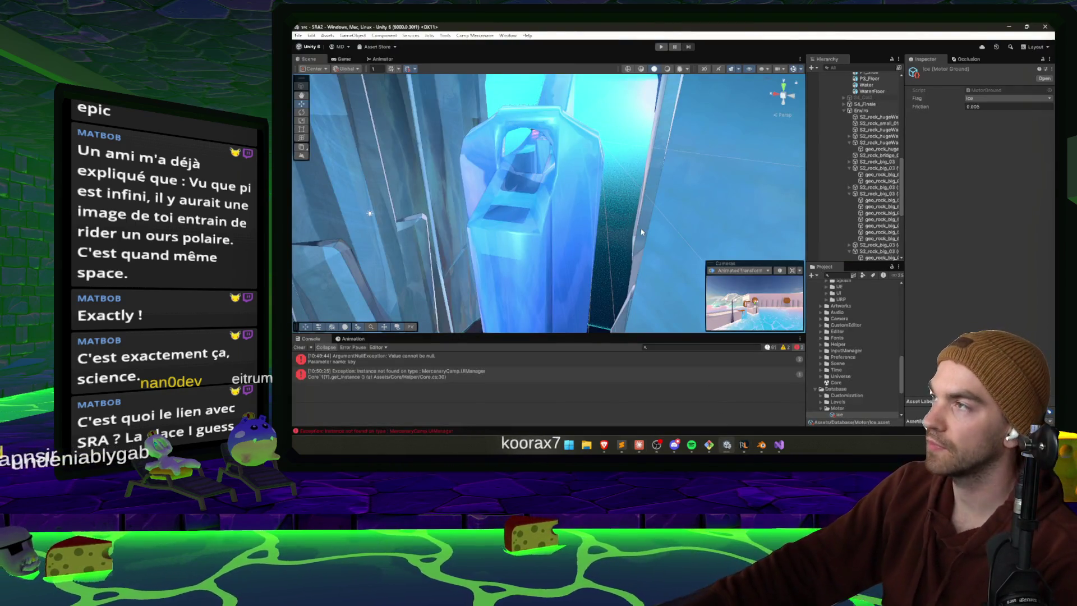
mouse_move(642, 232)
mouse_down()
mouse_move(636, 253)
mouse_move(612, 261)
mouse_up()
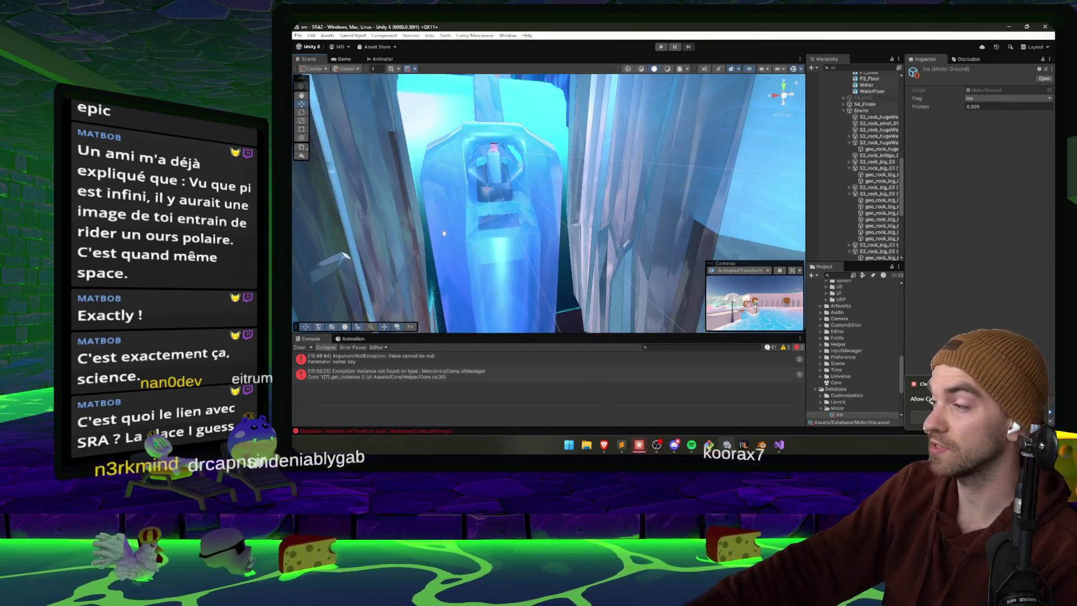
key(alt+Tab)
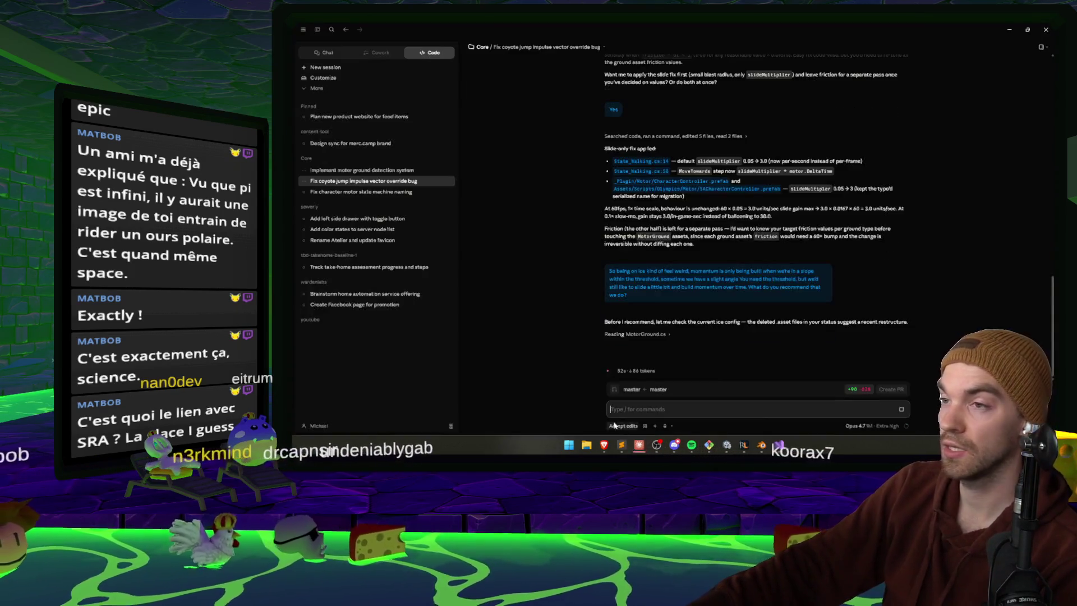
click(1007, 29)
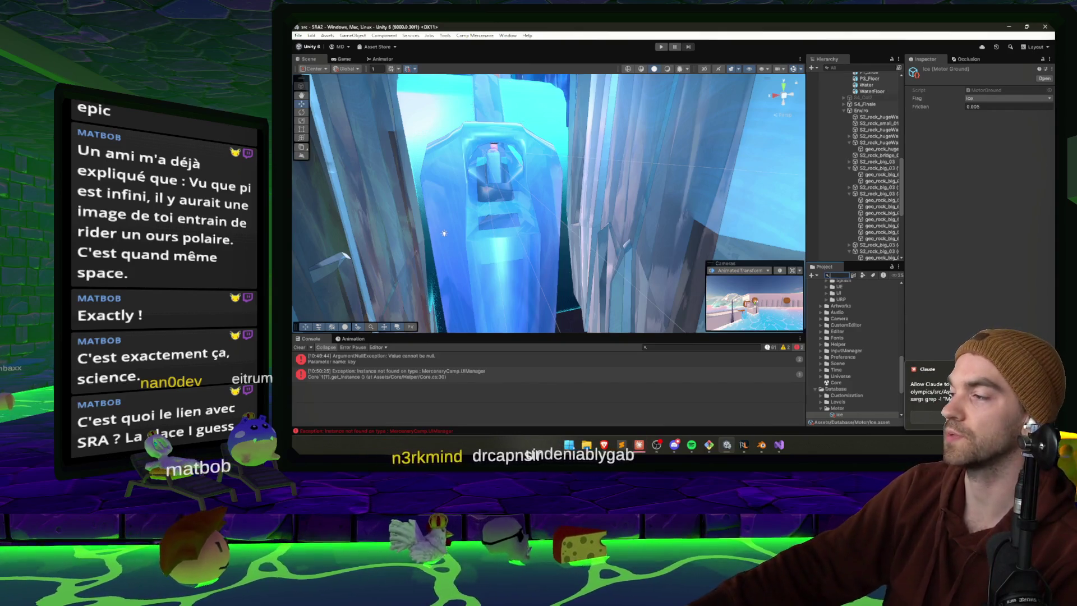
key(alt+Tab)
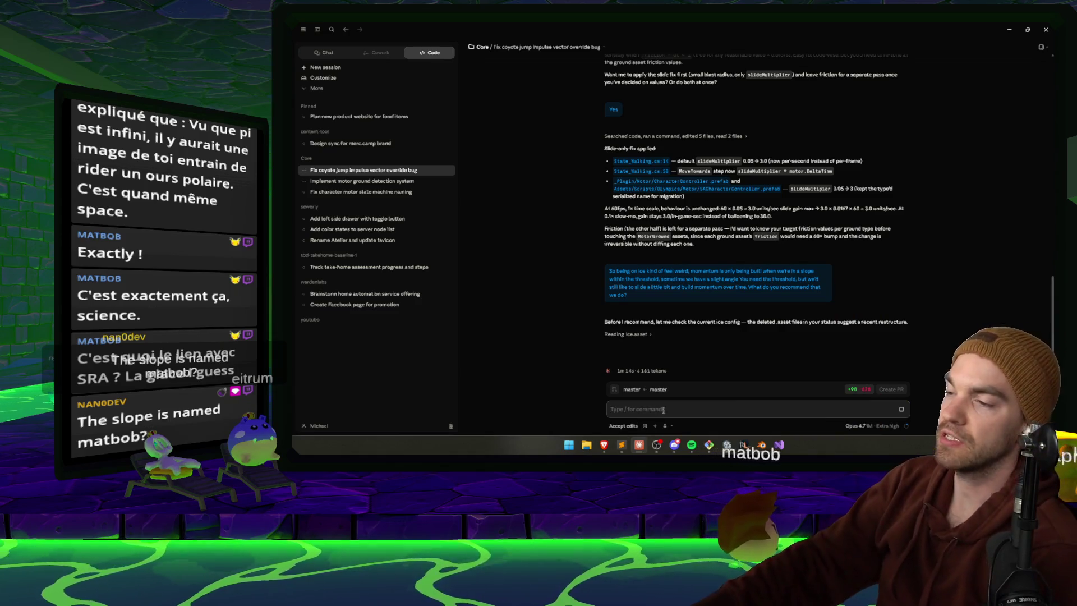
- Bring Visual Studio forward with State_Falling.cs open
mouse_move(630, 452)
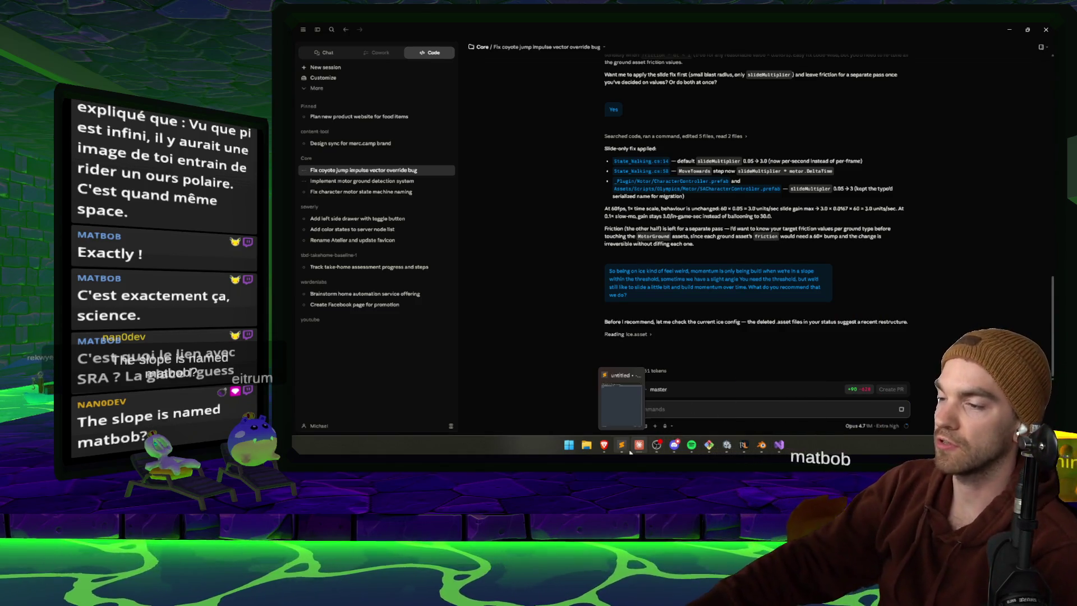
click(727, 445)
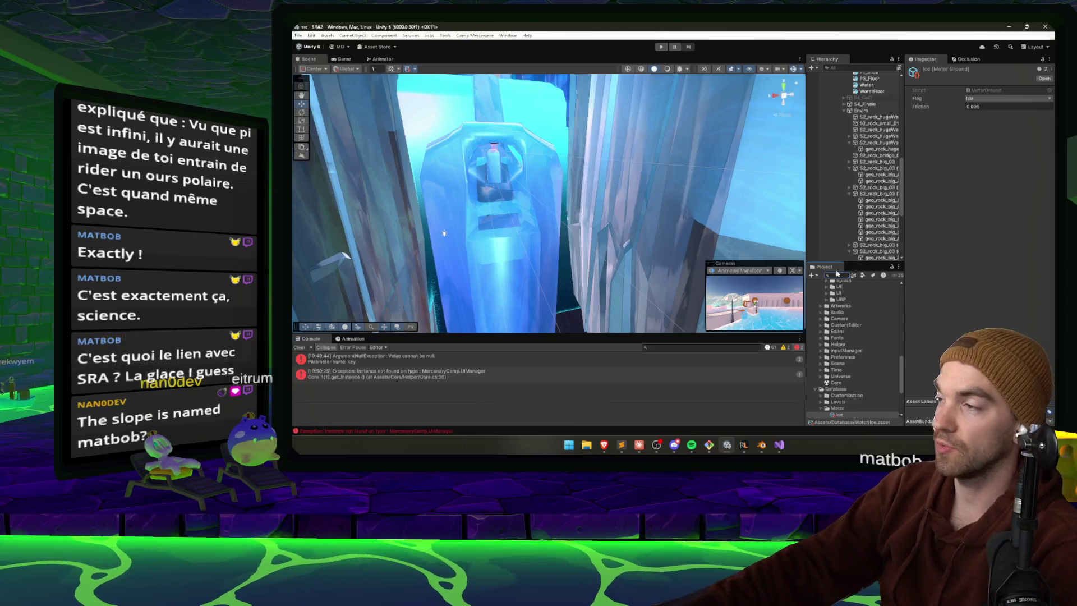
click(779, 445)
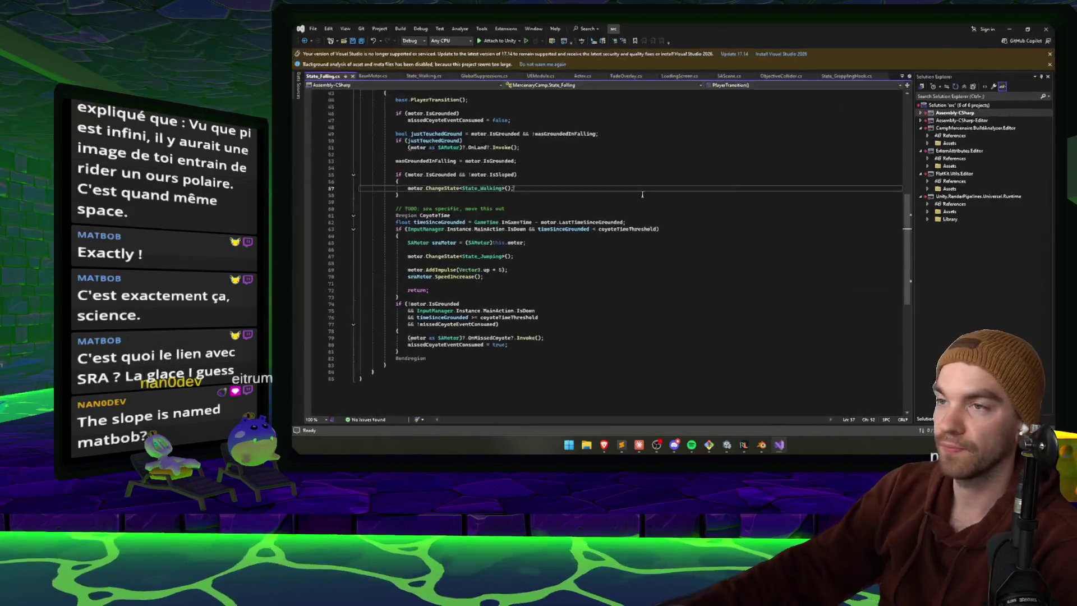
- Search the solution for matbob, finding no matches, and go to the TODO comment on line 60
key(ctrl+shift+f)
text(b)
key(Return)
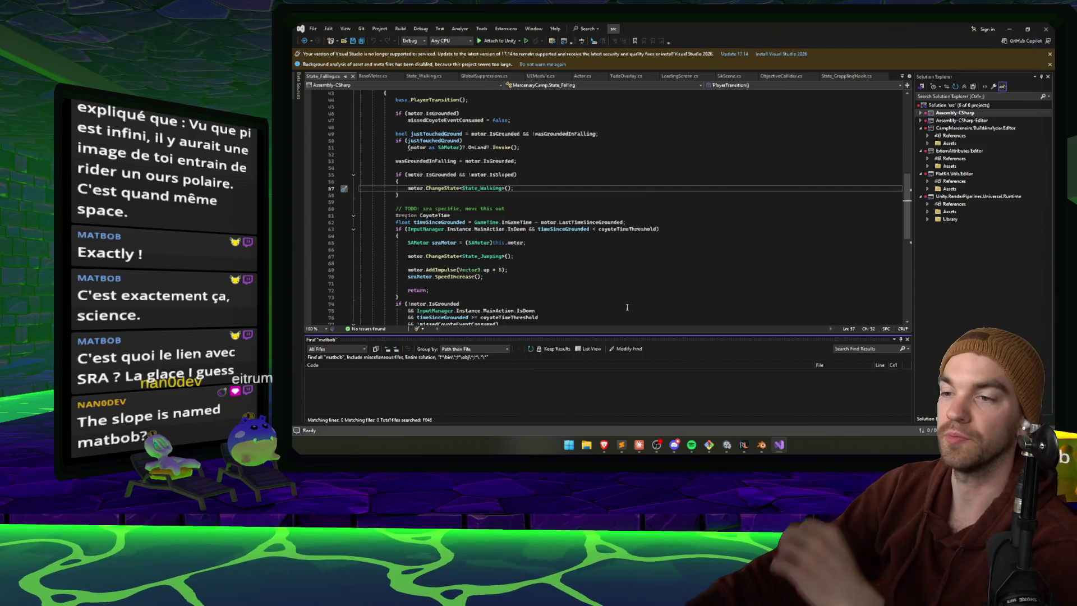
drag(609, 280, 612, 230)
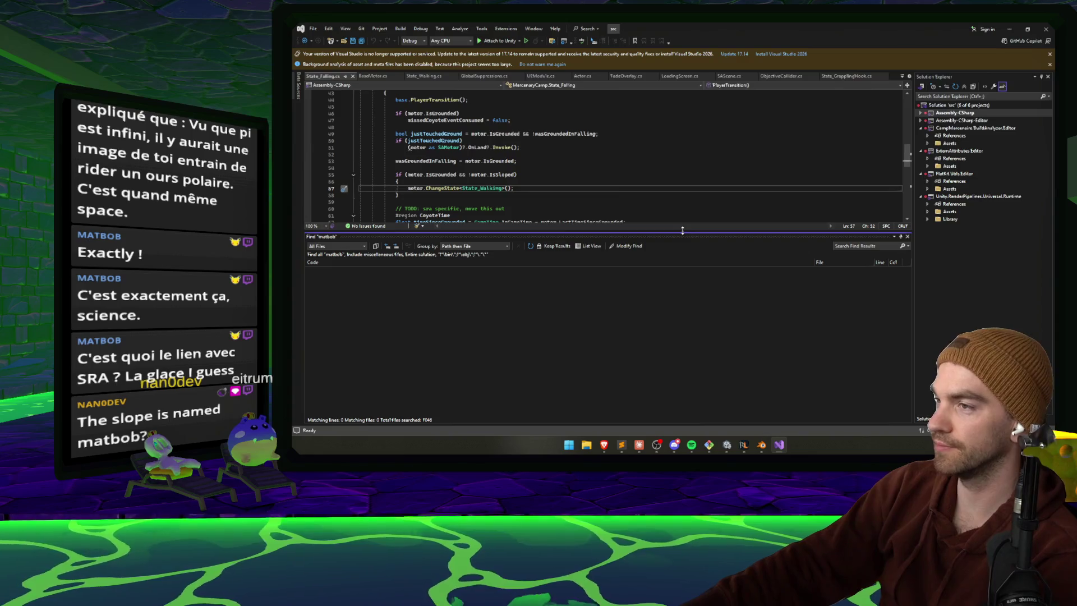
drag(683, 231, 672, 303)
scroll(664, 287, down, 8)
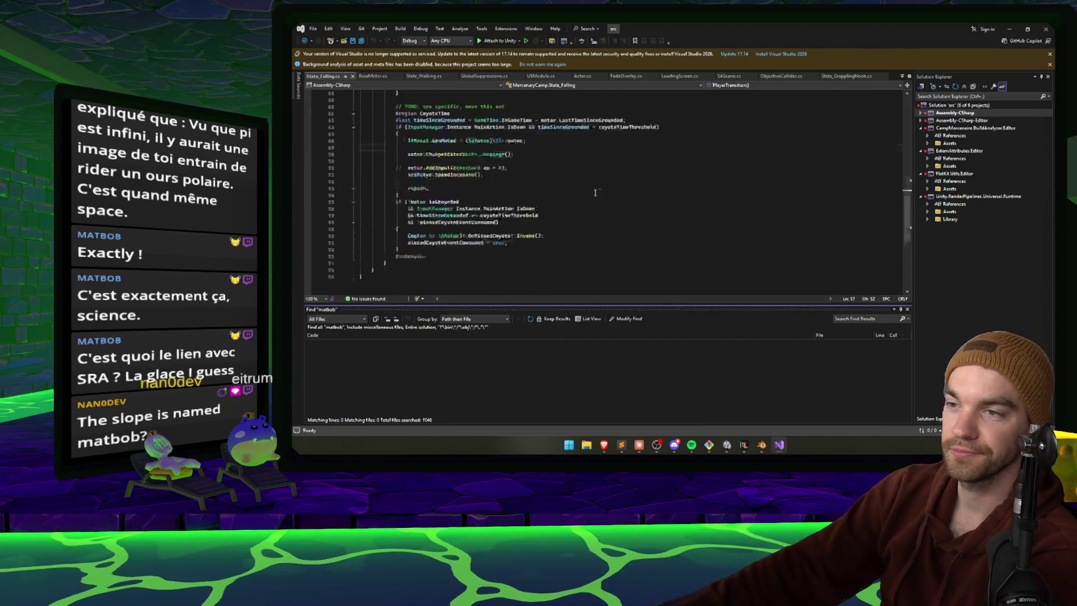
scroll(638, 210, up, 4)
scroll(639, 210, up, 3)
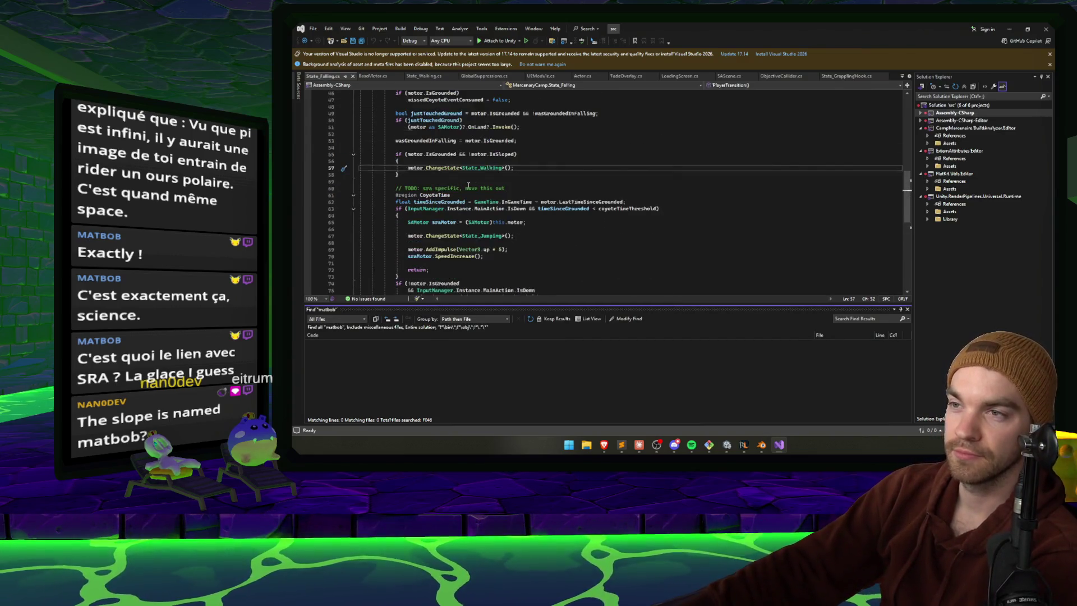
click(529, 190)
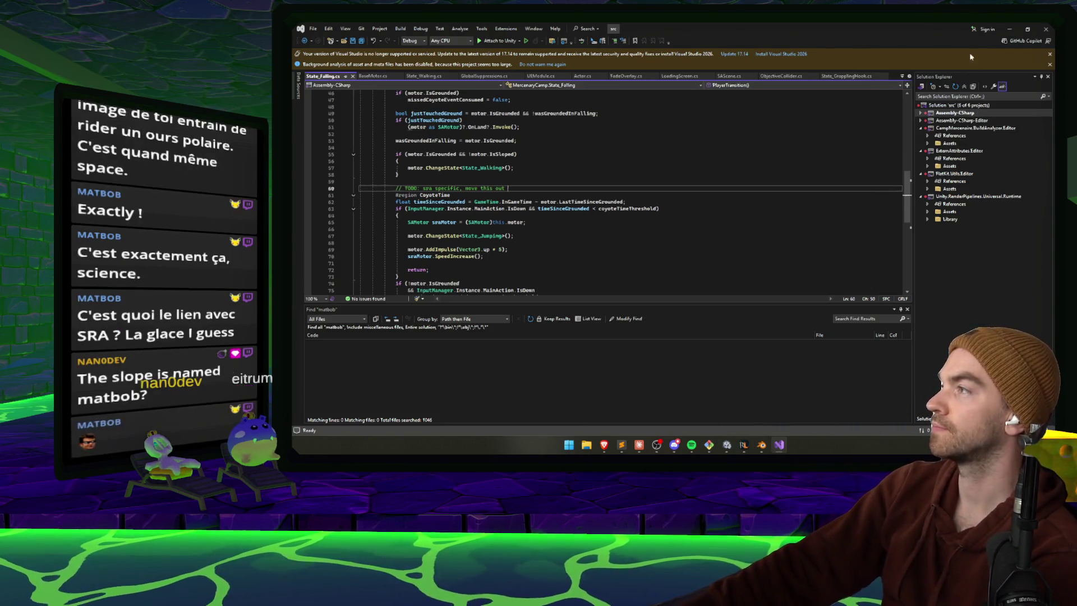
- Clear the errors in Unity's Console and leave Unity in front
click(1011, 29)
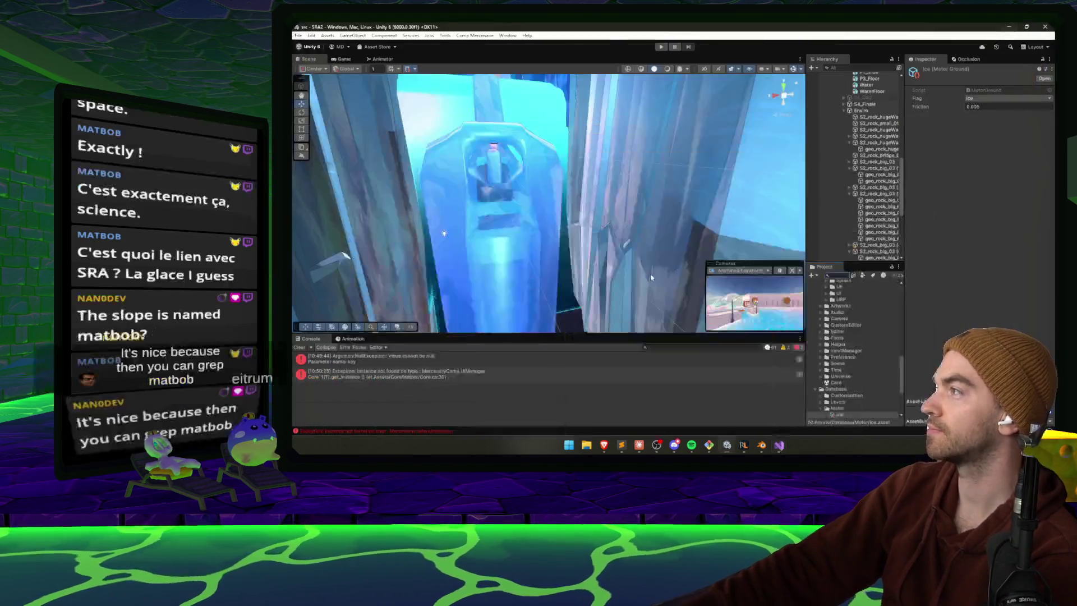
click(300, 350)
click(779, 446)
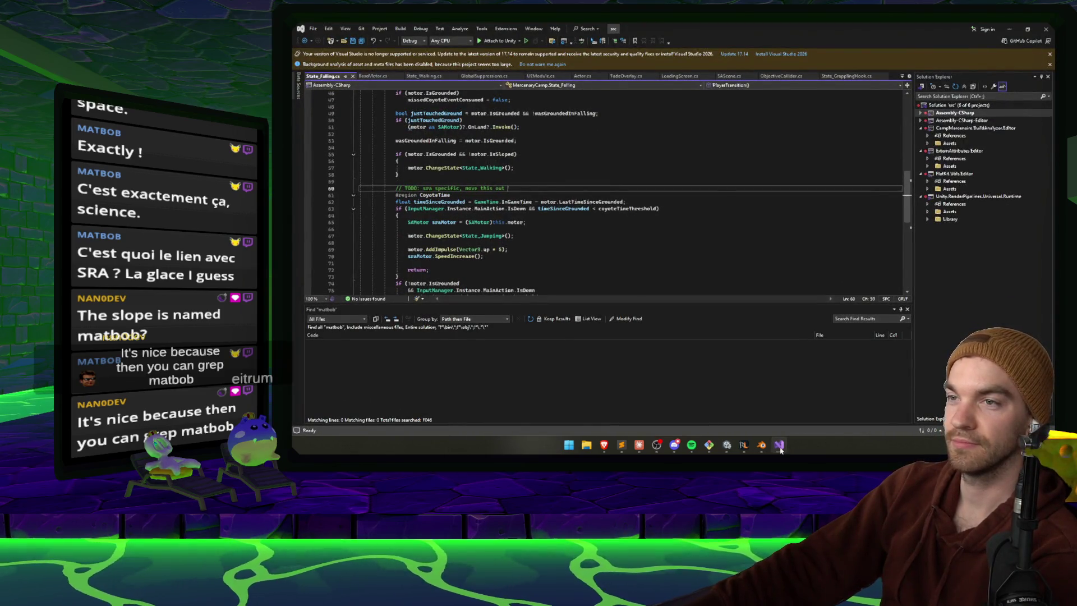
click(780, 447)
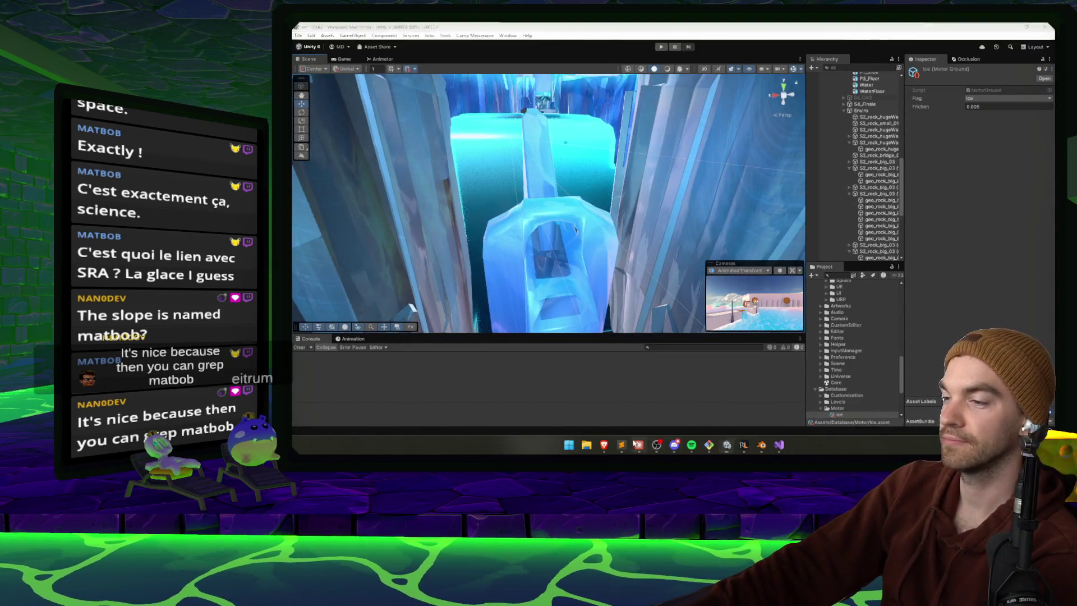
- Copy SlopeThreshold from Claude, find all its uses across the Visual Studio solution, then return to Unity
click(637, 445)
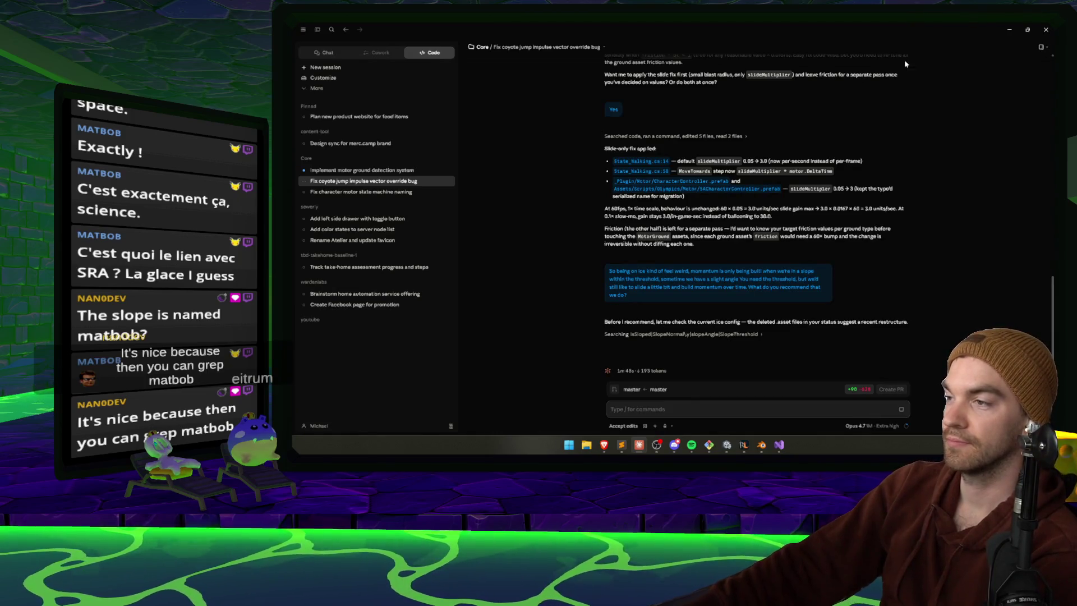
double_click(736, 334)
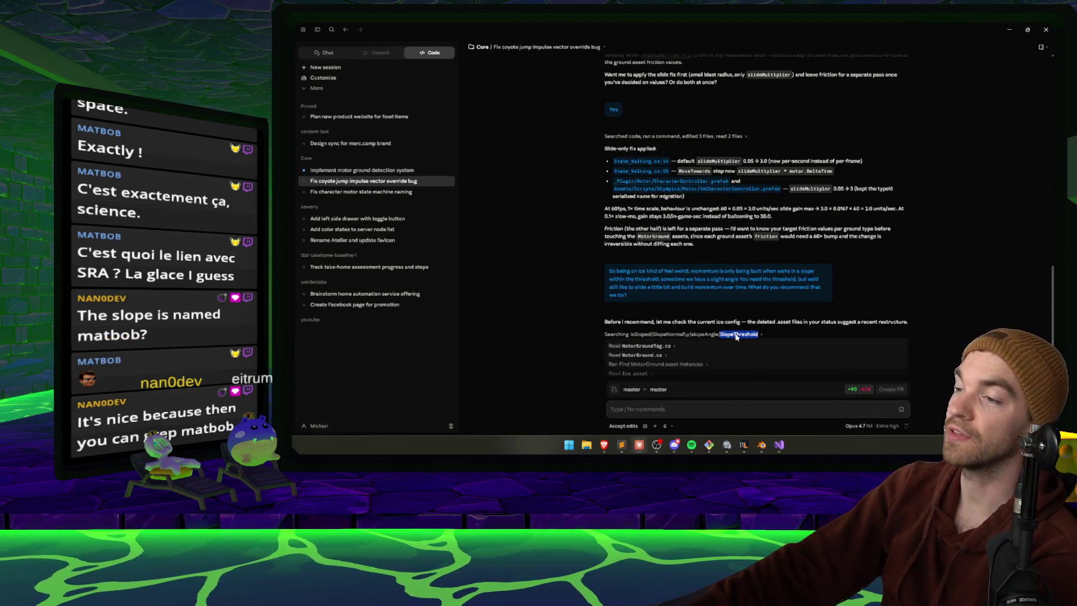
key(ctrl+c)
key(alt+Tab)
key(ctrl+shift+f)
key(ctrl+v)
key(Return)
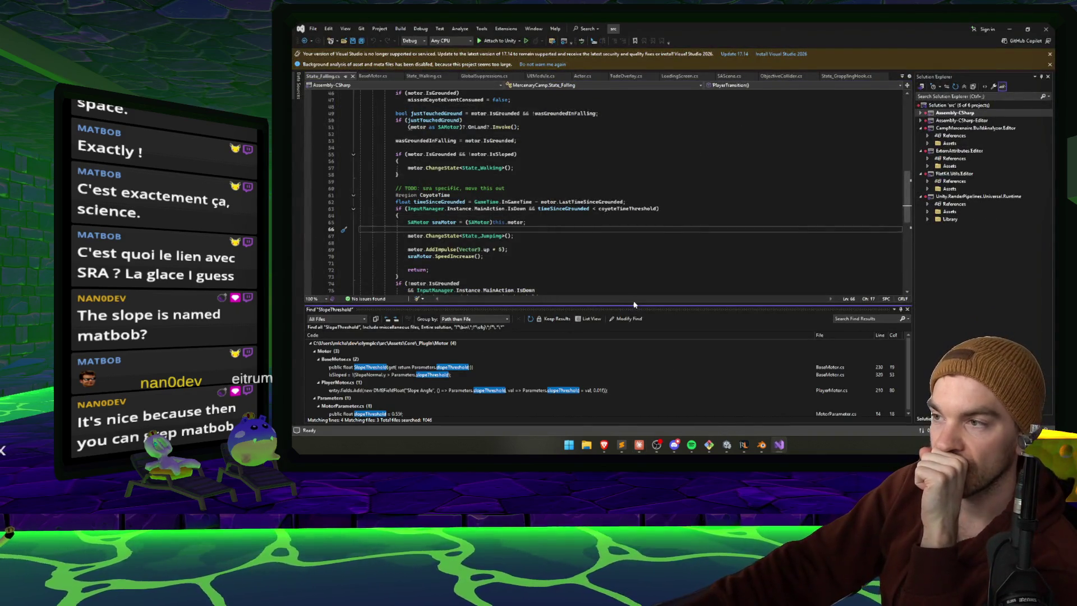
drag(626, 305, 626, 177)
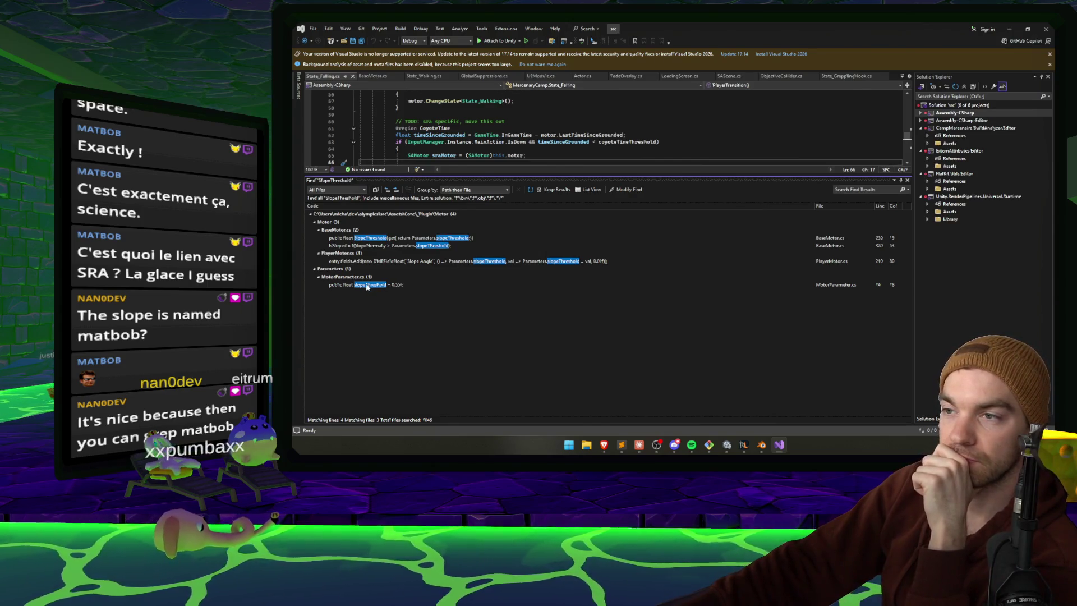
click(730, 447)
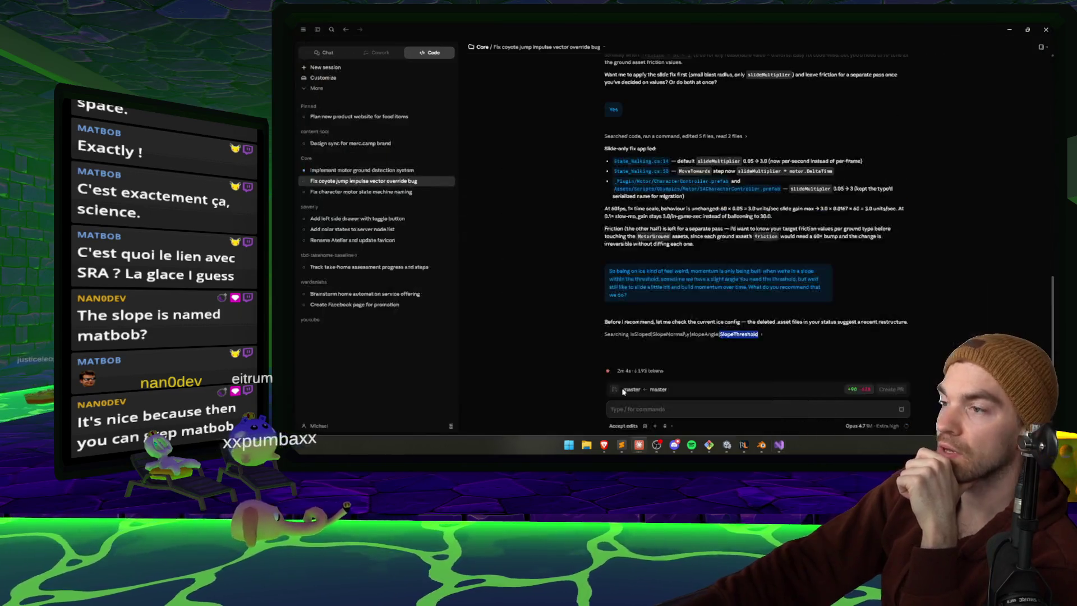
click(735, 451)
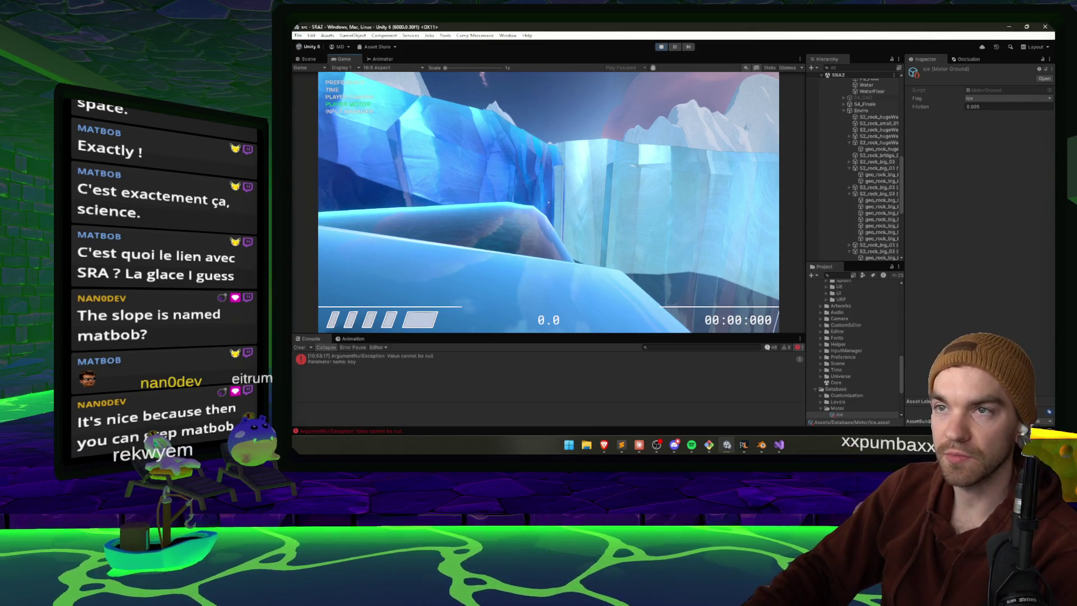
- Show the detailed Player Motor debug stats while sliding on ice, reaching speeds near 38, then pause
key(Return)
key(Down)
key(Down)
key(Down)
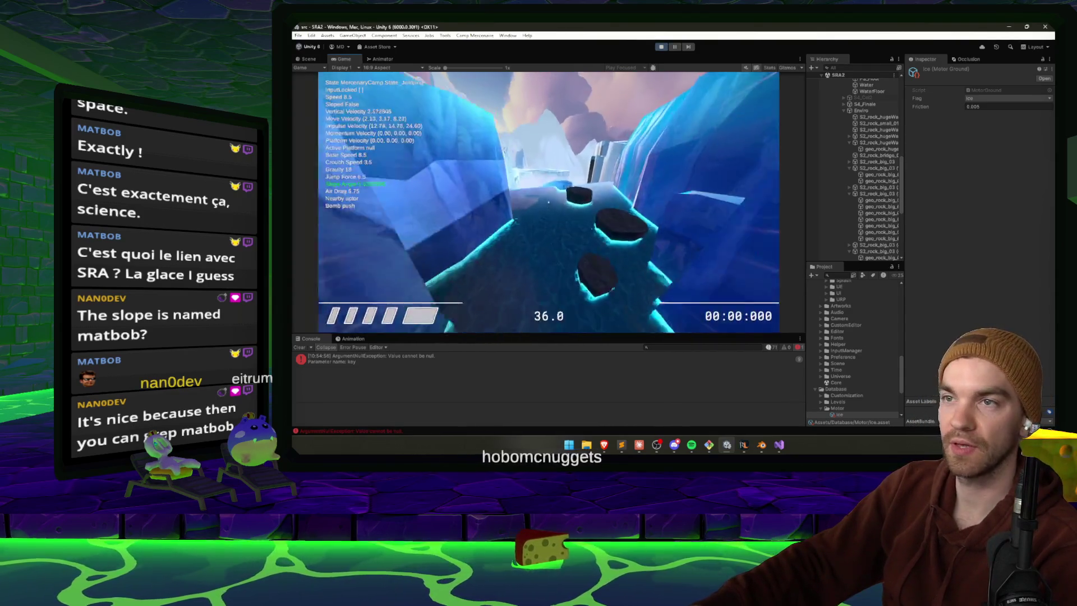
key(Escape)
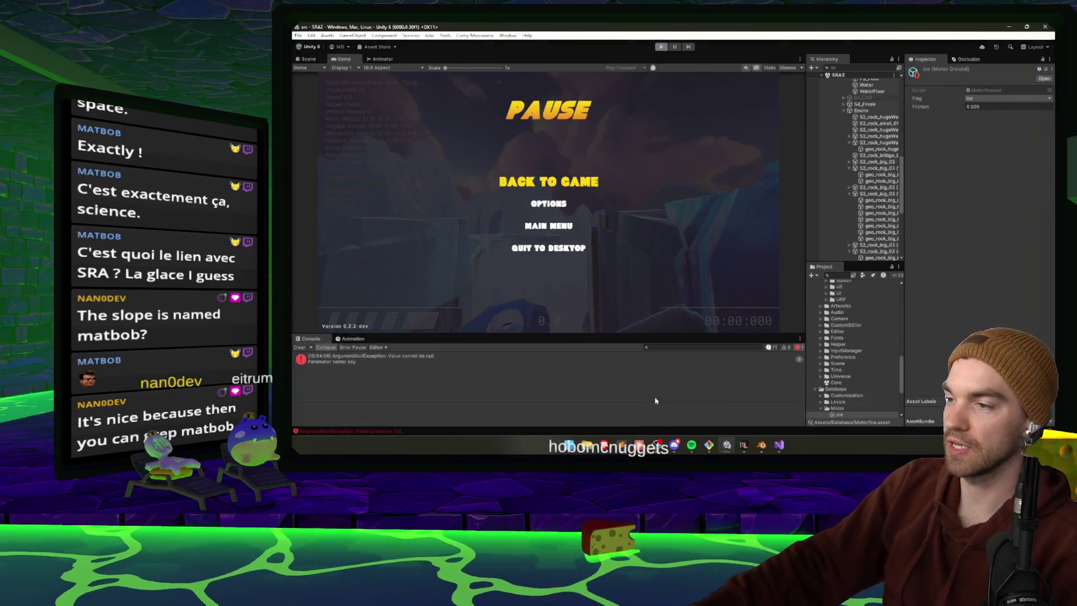
- Switch from the paused game to Claude to read its recommendation to drop the slope gate
key(alt+Tab)
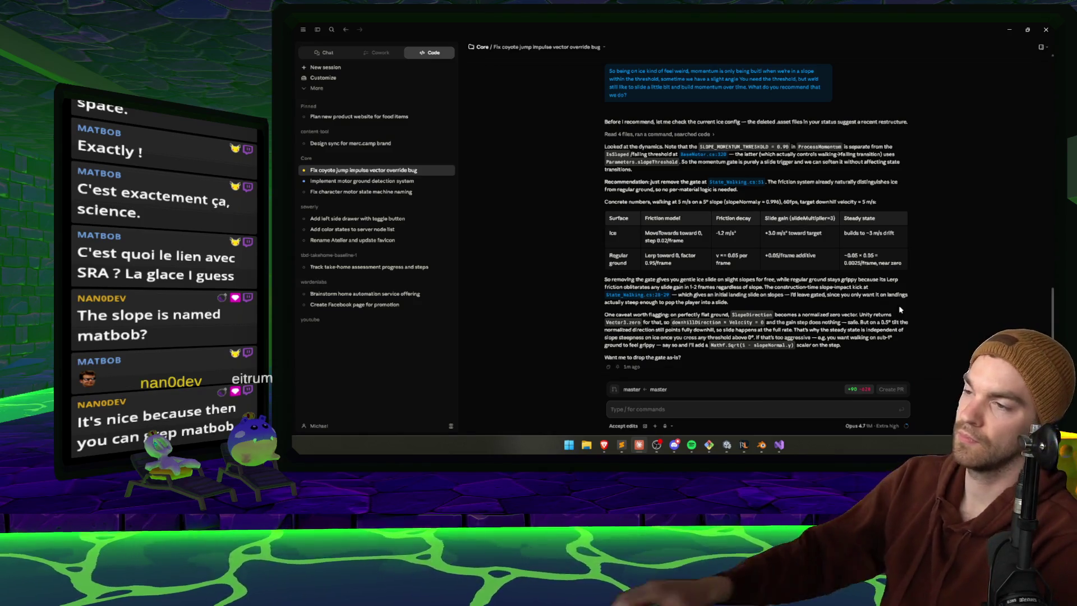
- Reply 'Try it, be ready to revert' to Claude, then fly Unity's Scene view along the ice slide
click(764, 410)
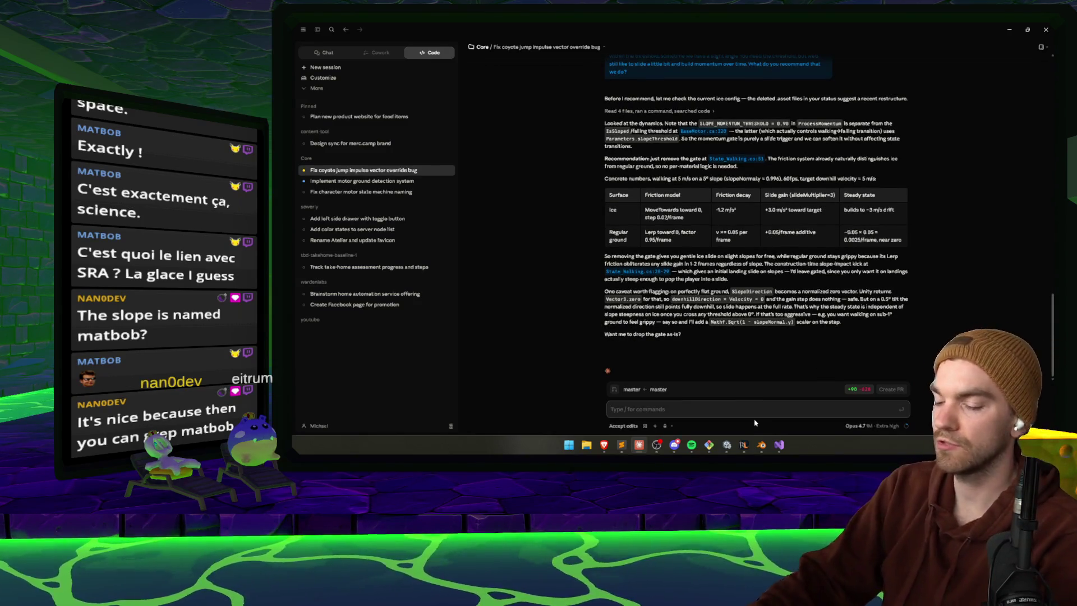
text(Tryt)
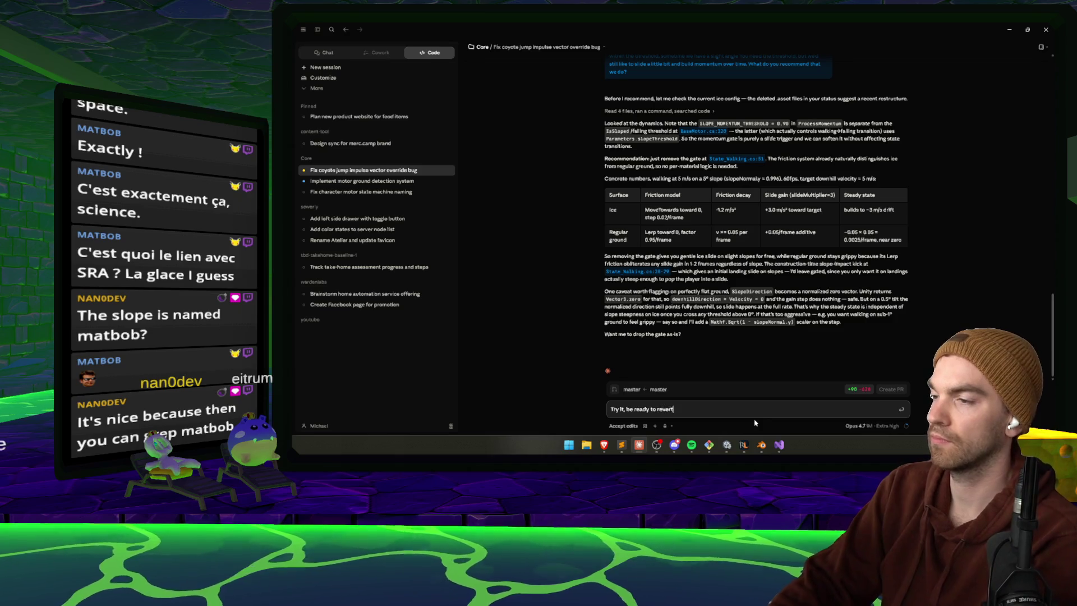
key(Return)
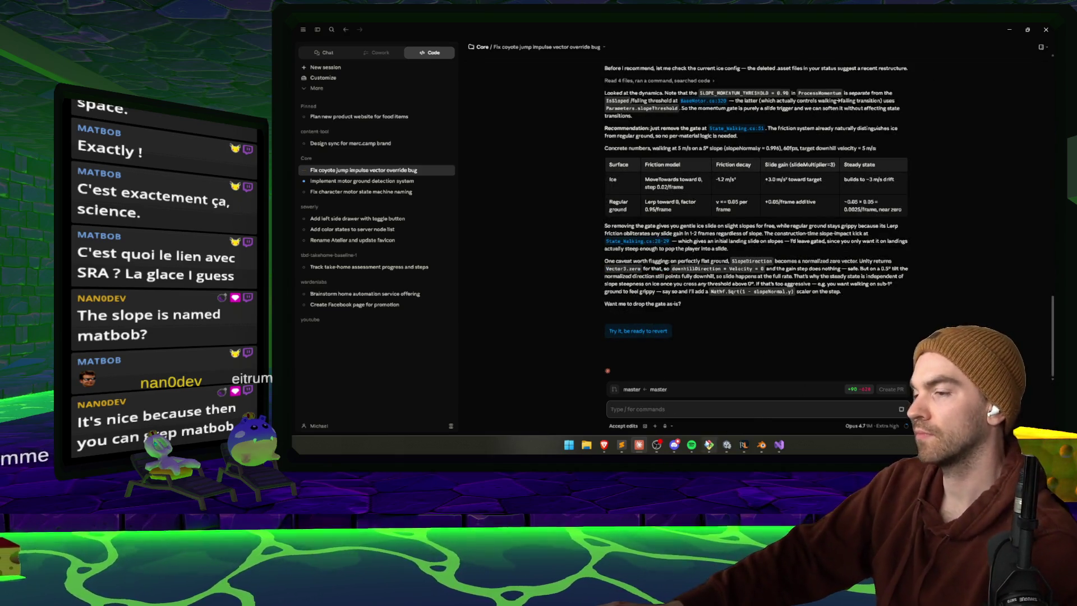
click(731, 446)
drag(651, 215, 693, 26)
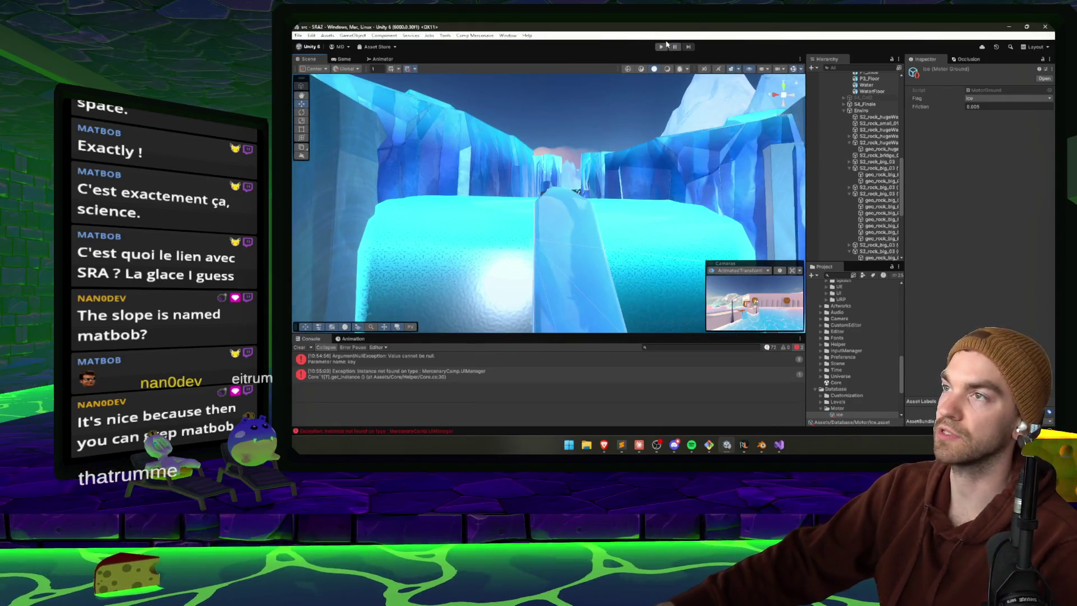
- Play the level briefly to retest the slide, then stop Play mode
click(665, 46)
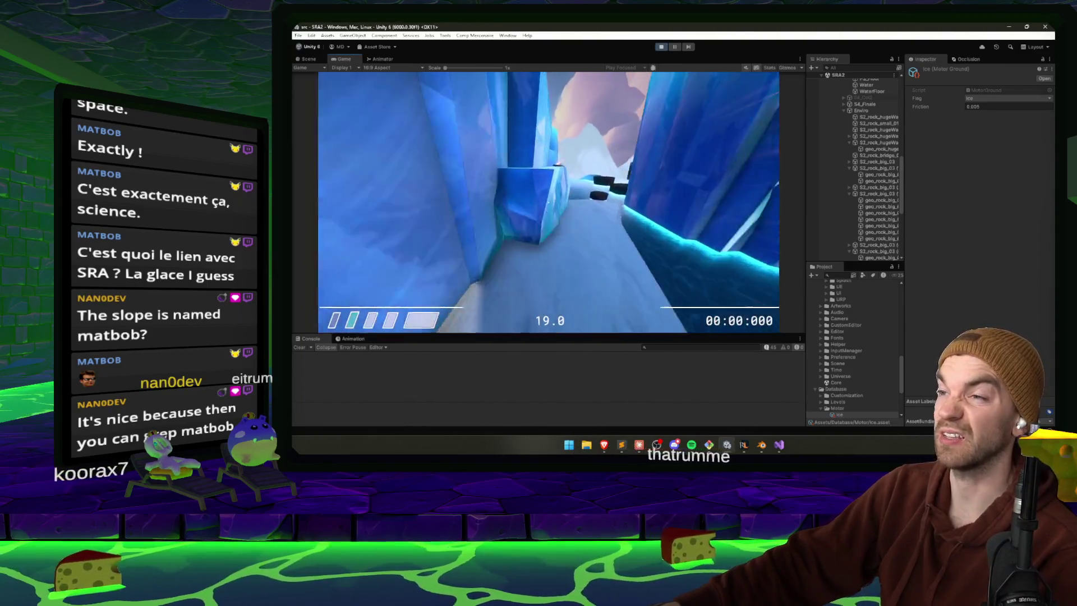
key(Escape)
key(ctrl+p)
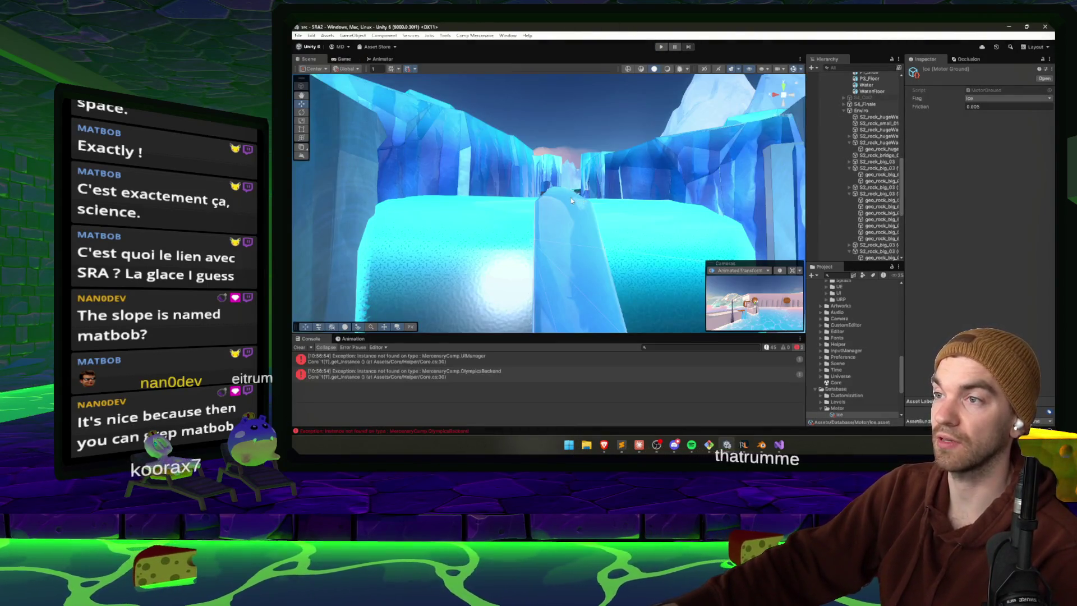
- Select and frame S4_Col2 (1), then P1_Slide, to check its Ice Motor Ground Tag
click(571, 197)
key(f)
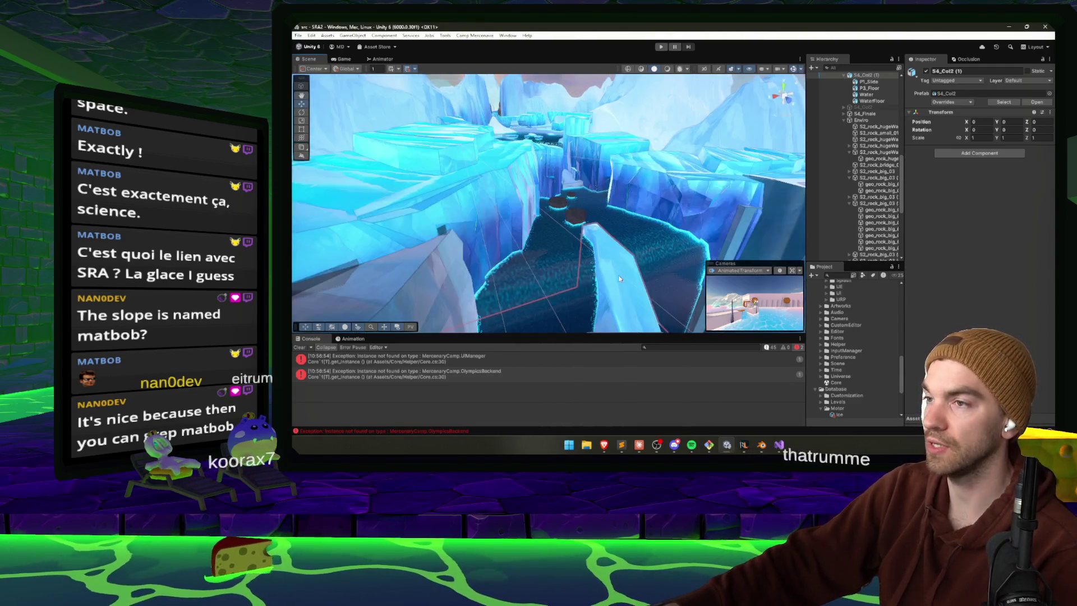
click(582, 236)
key(f)
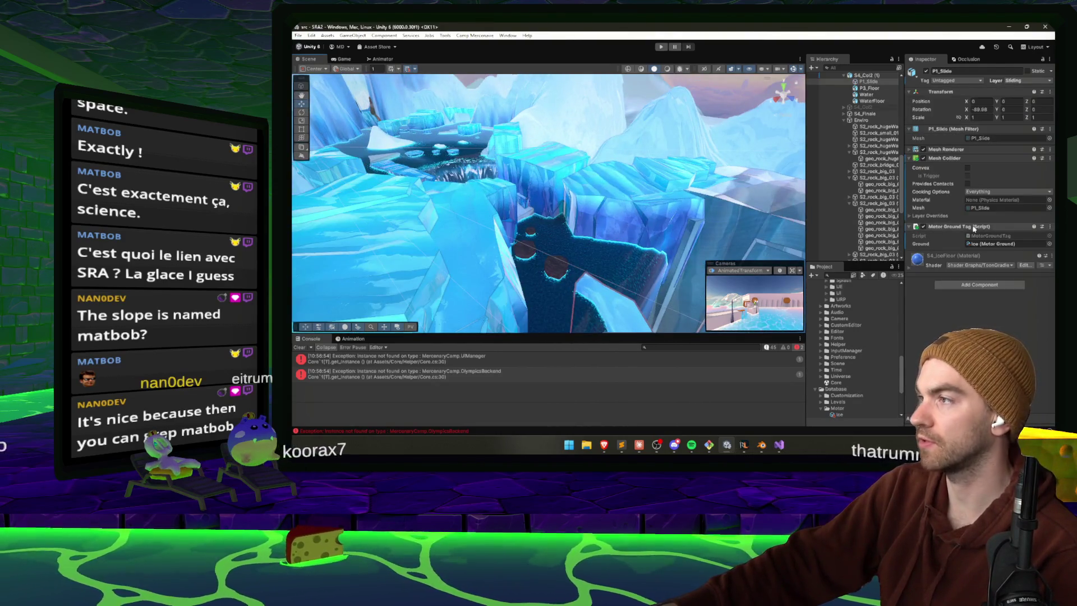
drag(673, 216, 552, 221)
- Add Motor Ground Tags with Ground set to Ice to geo_rock_angled_02 and the next angled rock
click(553, 221)
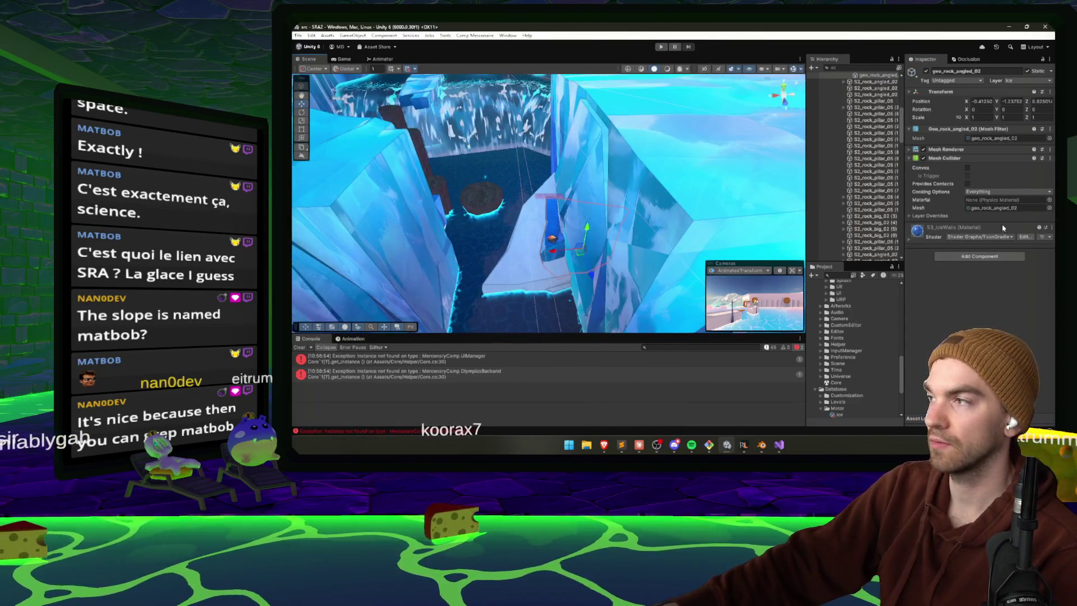
click(973, 256)
text(motor)
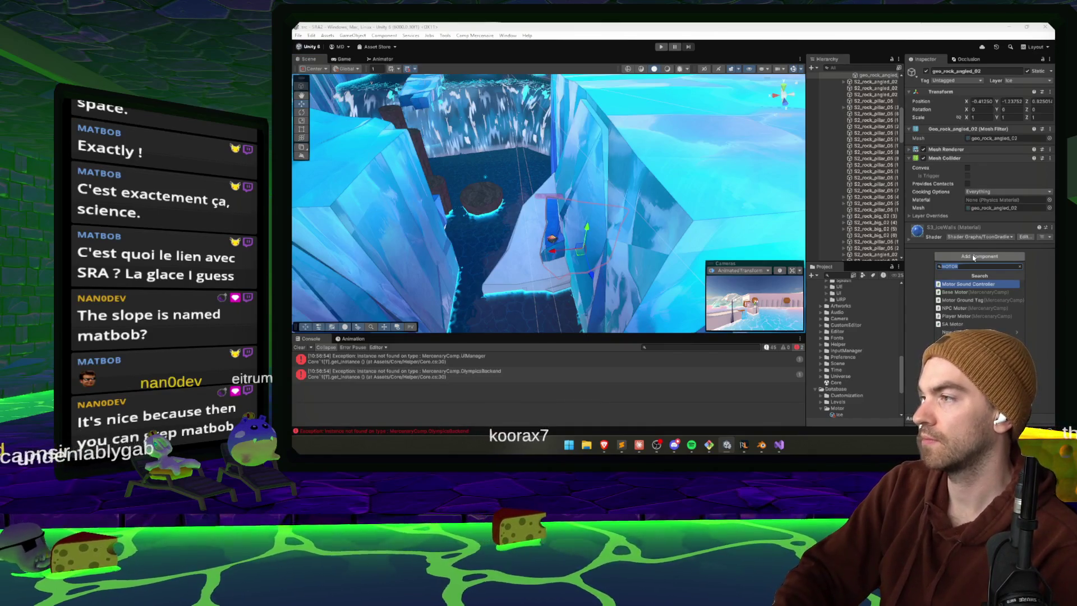
click(960, 300)
click(990, 243)
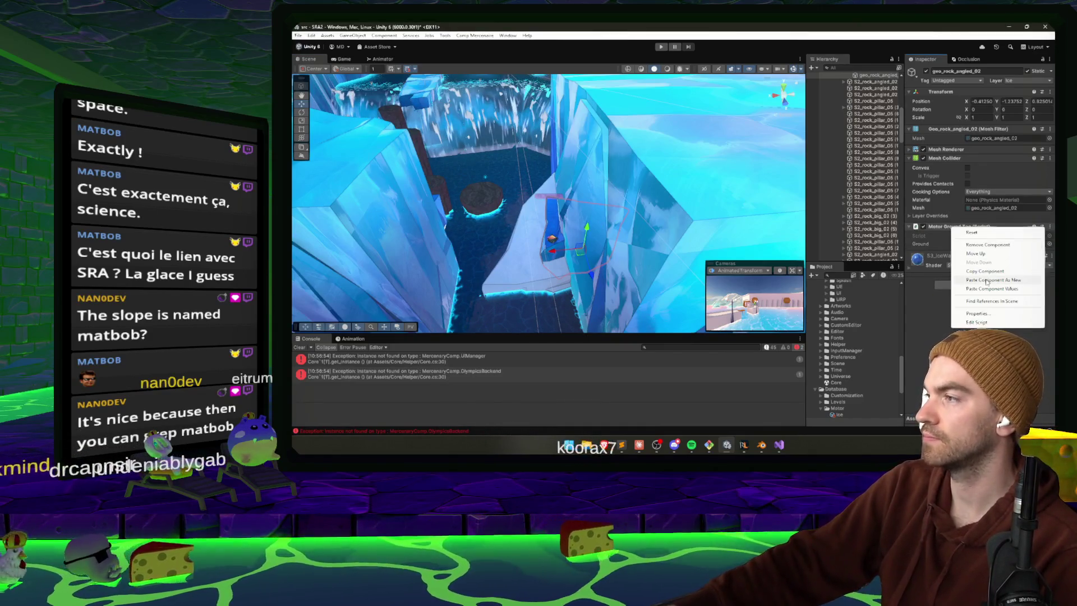
click(976, 252)
mouse_move(594, 157)
alt+mouse_down()
mouse_move(546, 155)
mouse_move(522, 215)
mouse_move(332, 187)
mouse_move(427, 189)
alt+mouse_up()
click(522, 215)
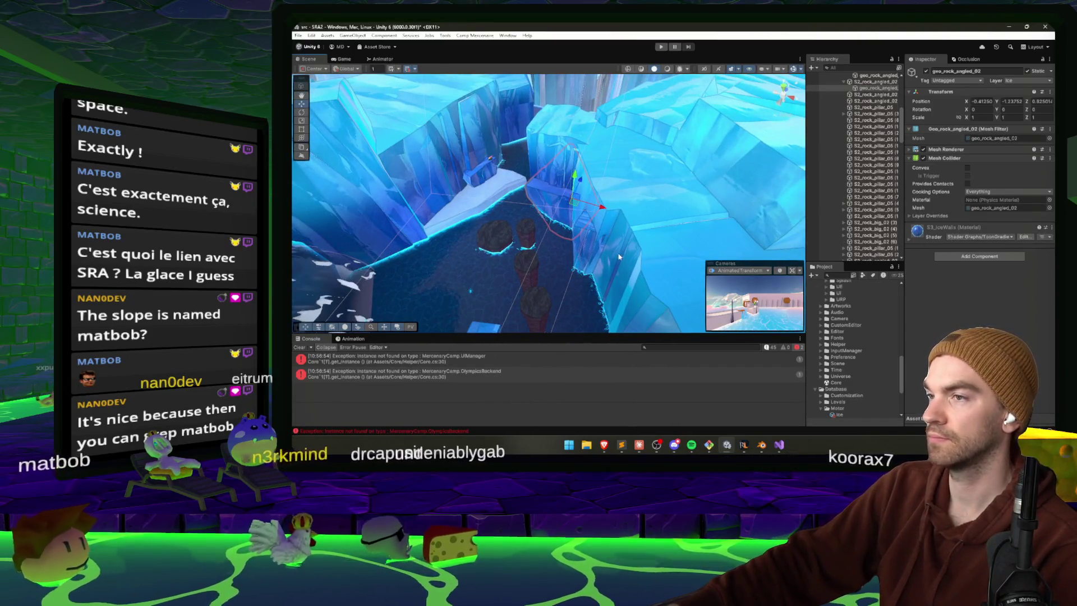
click(979, 256)
text(motor)
click(974, 302)
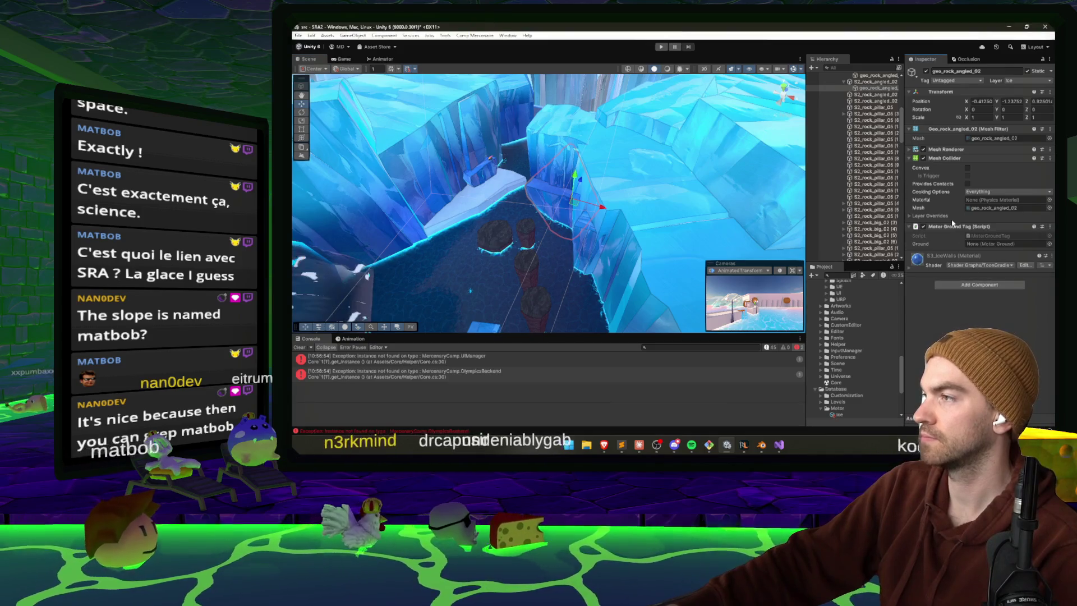
right_click(959, 226)
click(998, 290)
click(998, 289)
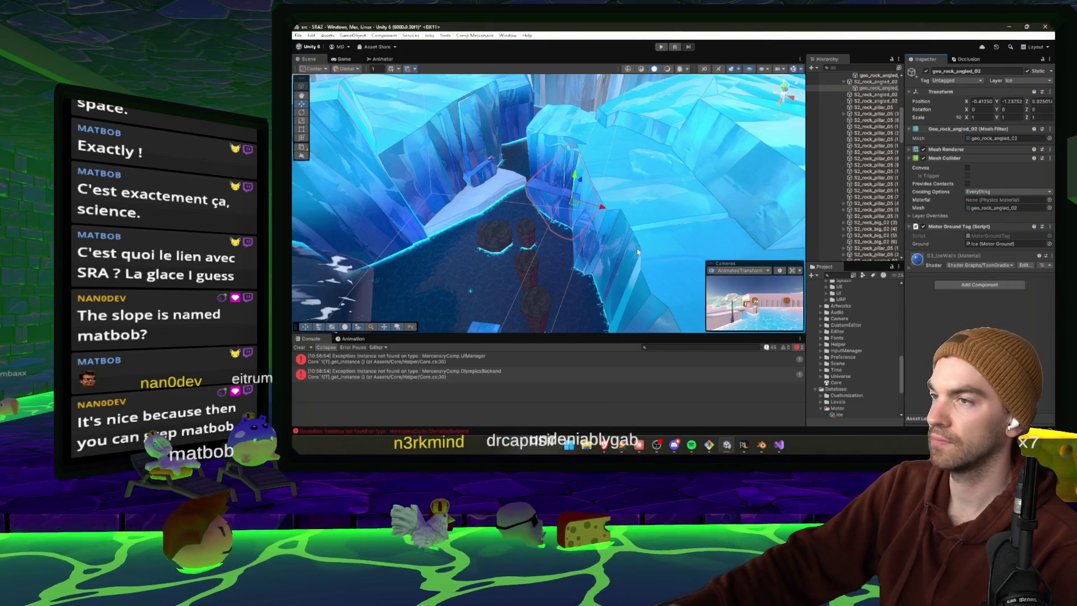
- Add Ice Motor Ground Tags to the bridge rocks geo_rock_bridge_03 and geo_rock_bridge_01 (1)
click(584, 231)
click(979, 256)
click(974, 300)
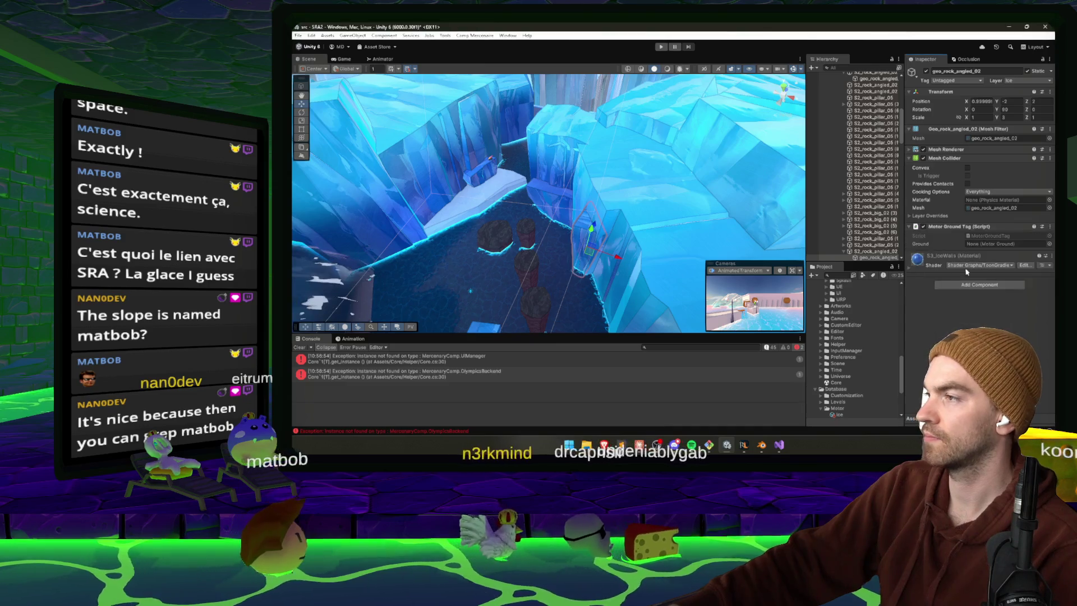
right_click(959, 226)
click(992, 287)
mouse_move(695, 232)
mouse_down()
mouse_move(850, 247)
mouse_move(935, 245)
mouse_move(953, 231)
mouse_up()
click(567, 207)
right_click(954, 230)
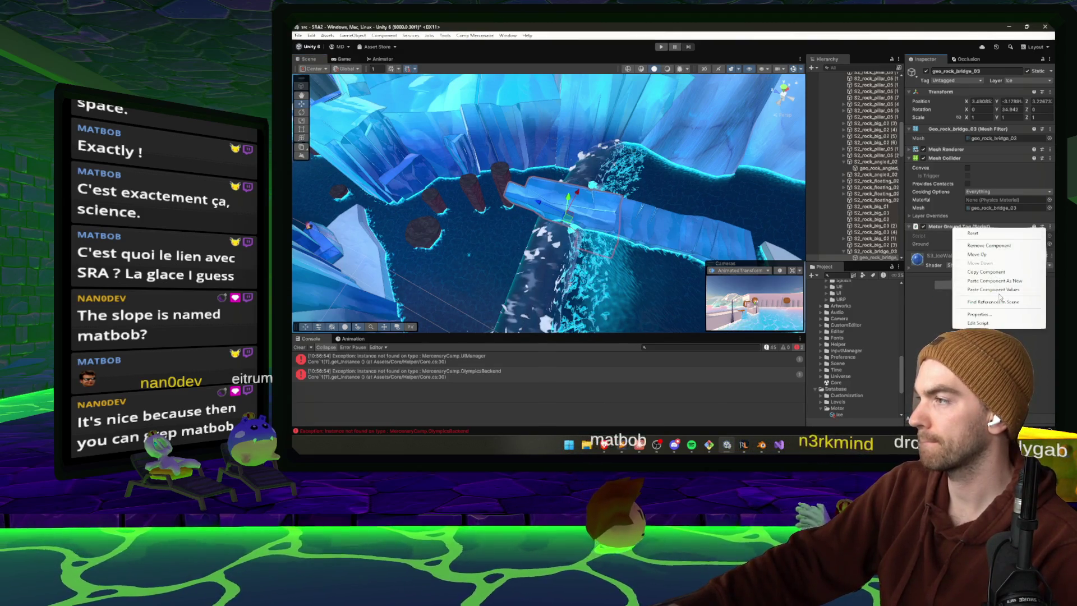
key(ctrl+z)
key(ctrl+z)
click(964, 256)
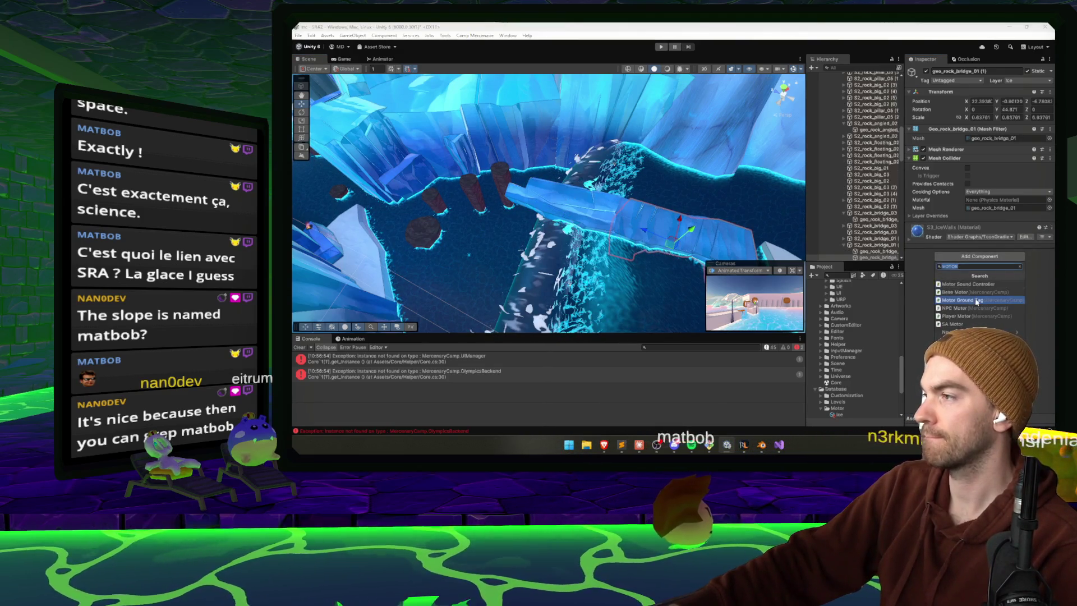
click(977, 300)
right_click(950, 229)
click(1001, 293)
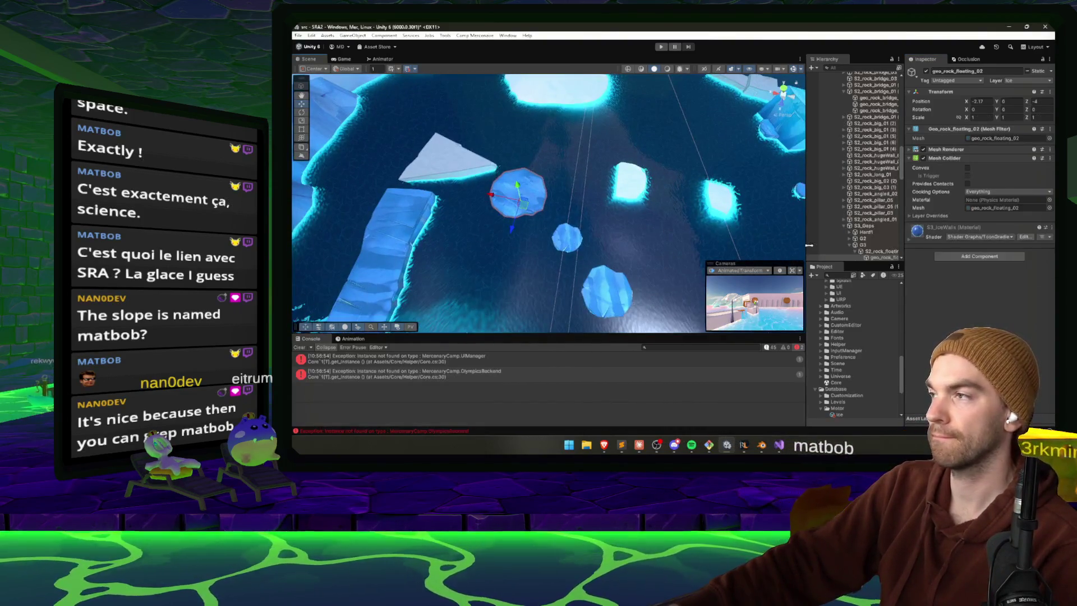
- Add Motor Ground Tags to the current rock selection and paste in the Ice ground values
click(979, 256)
click(979, 296)
right_click(944, 227)
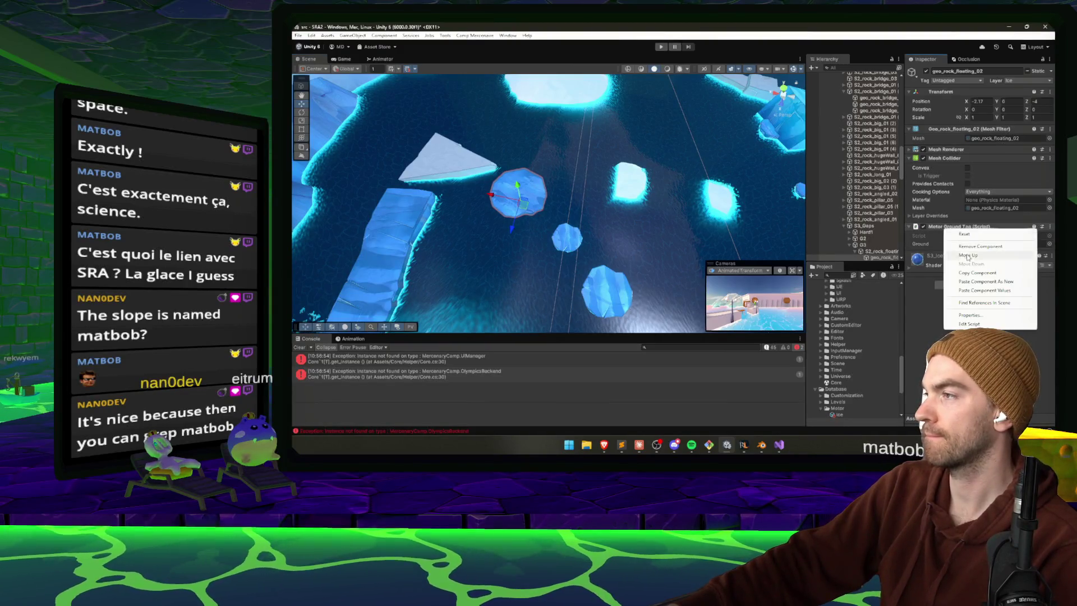
click(979, 255)
click(980, 256)
click(979, 296)
right_click(944, 227)
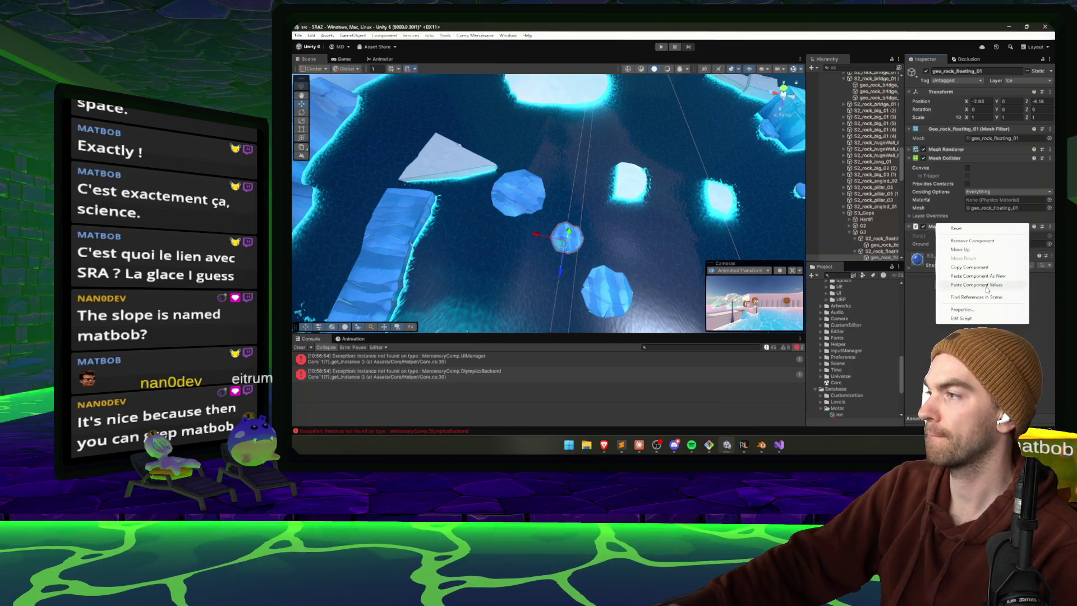
click(976, 285)
- Give the right-hand floating rock a Motor Ground Tag with Ground set to Ice
mouse_move(665, 234)
mouse_down()
mouse_move(689, 158)
mouse_move(650, 185)
mouse_up()
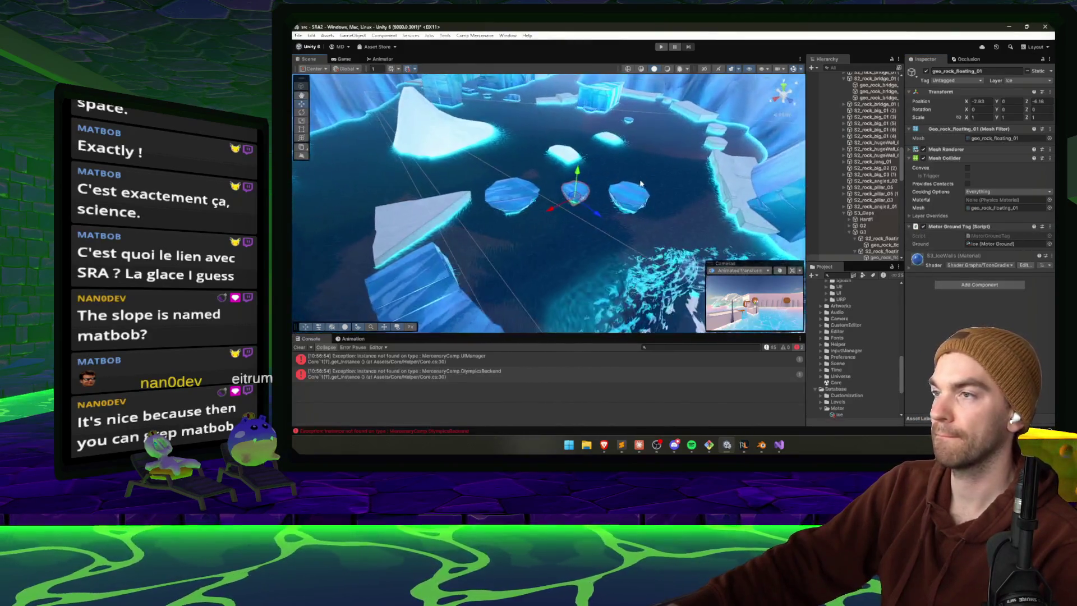
click(628, 196)
click(980, 256)
text(motor)
click(979, 300)
right_click(954, 226)
click(993, 285)
- Tag two small floating rocks near the water with an Ice Motor Ground Tag
mouse_move(505, 201)
mouse_down()
mouse_move(488, 214)
mouse_move(520, 184)
mouse_up()
click(542, 188)
ctrl+click(656, 252)
click(959, 256)
click(971, 299)
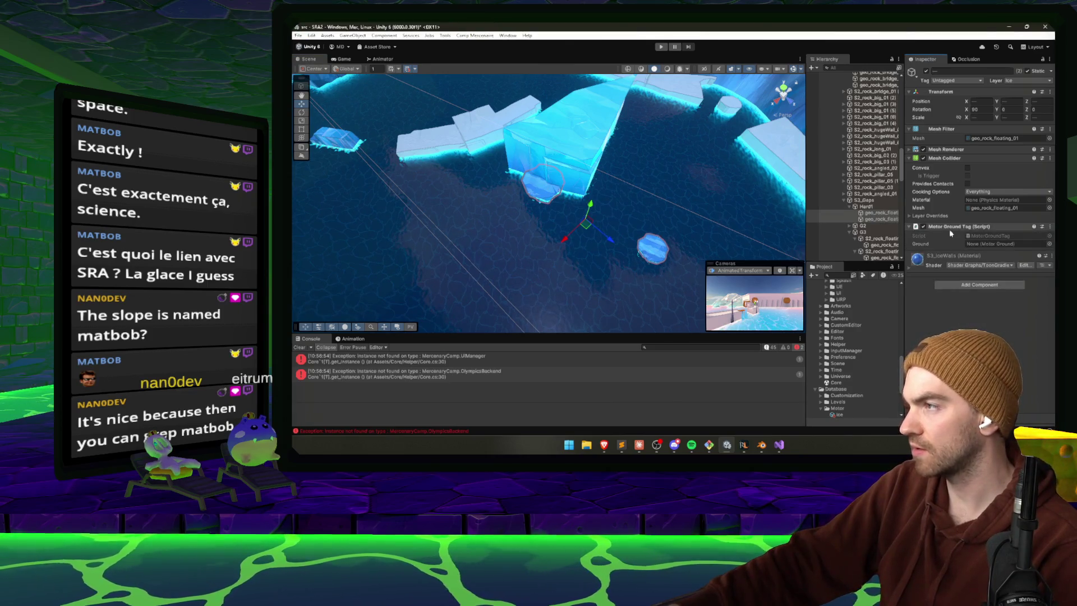
right_click(949, 233)
click(989, 292)
- Tag the other floating rock, the flat rock and neighbouring rocks with an Ice Motor Ground Tag
ctrl+click(542, 191)
click(542, 190)
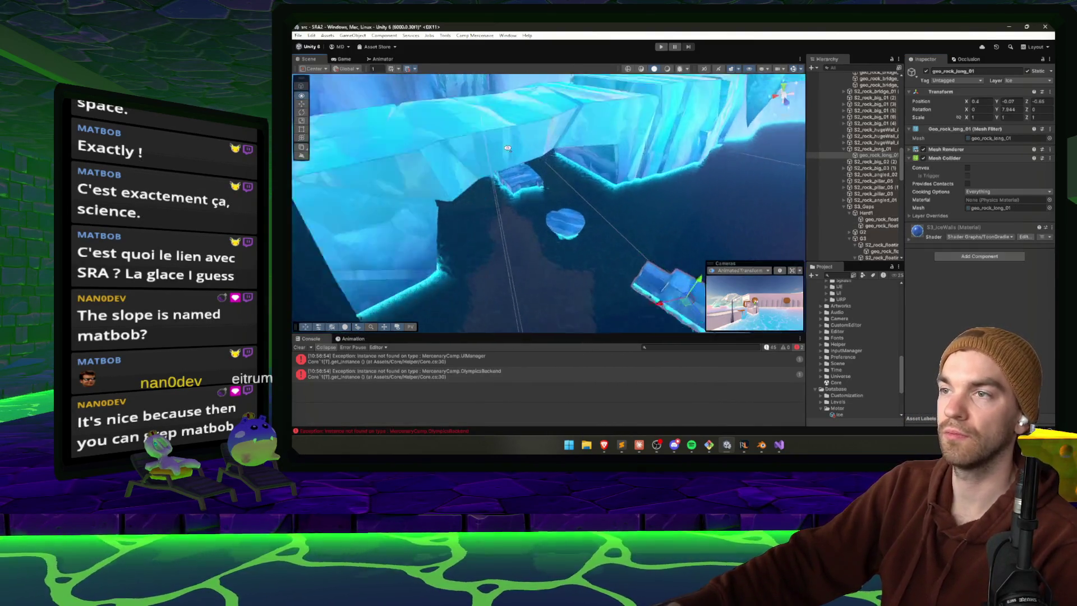
ctrl+click(496, 177)
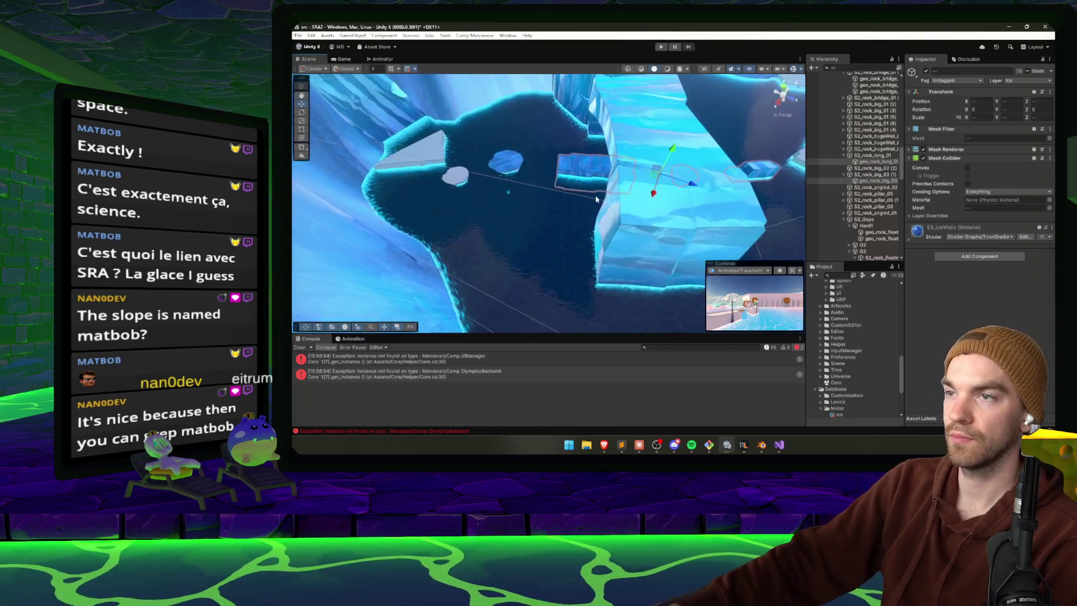
ctrl+click(518, 191)
ctrl+click(517, 191)
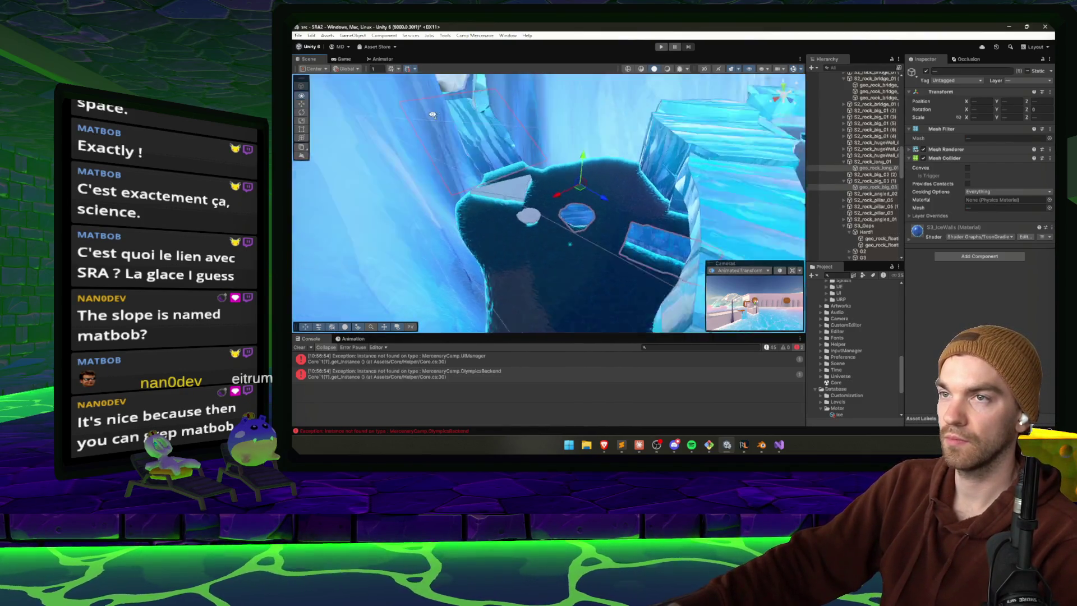
click(996, 256)
text(motor)
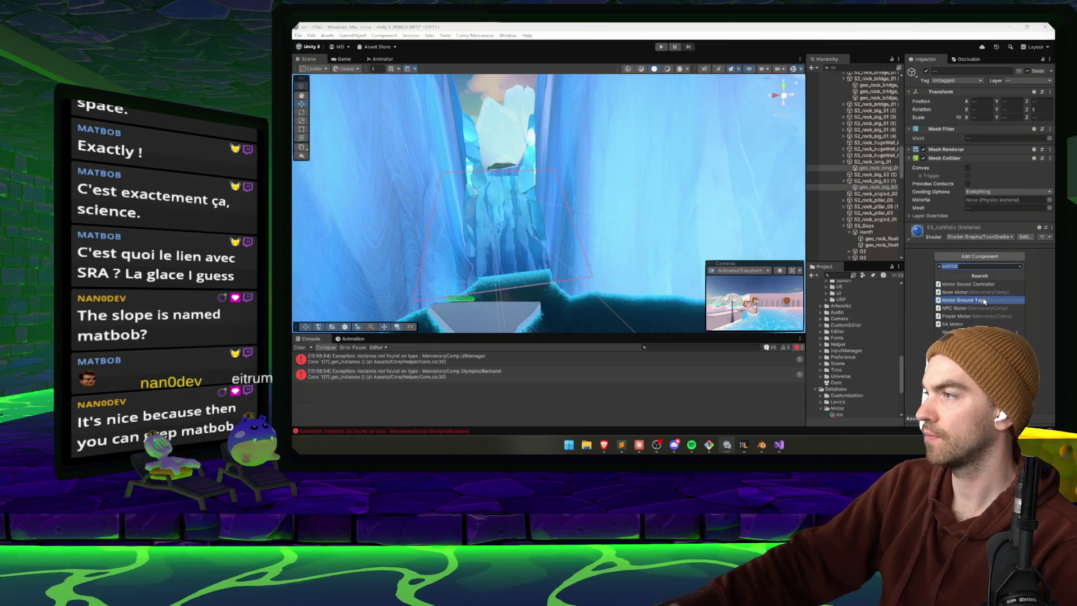
click(984, 301)
right_click(1009, 226)
click(1008, 290)
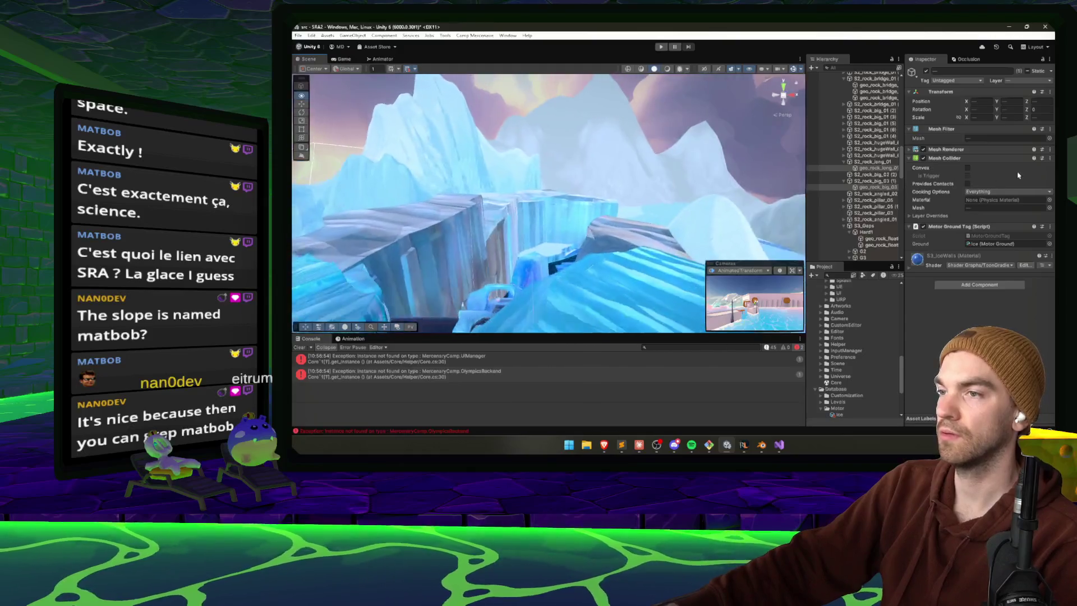
click(468, 275)
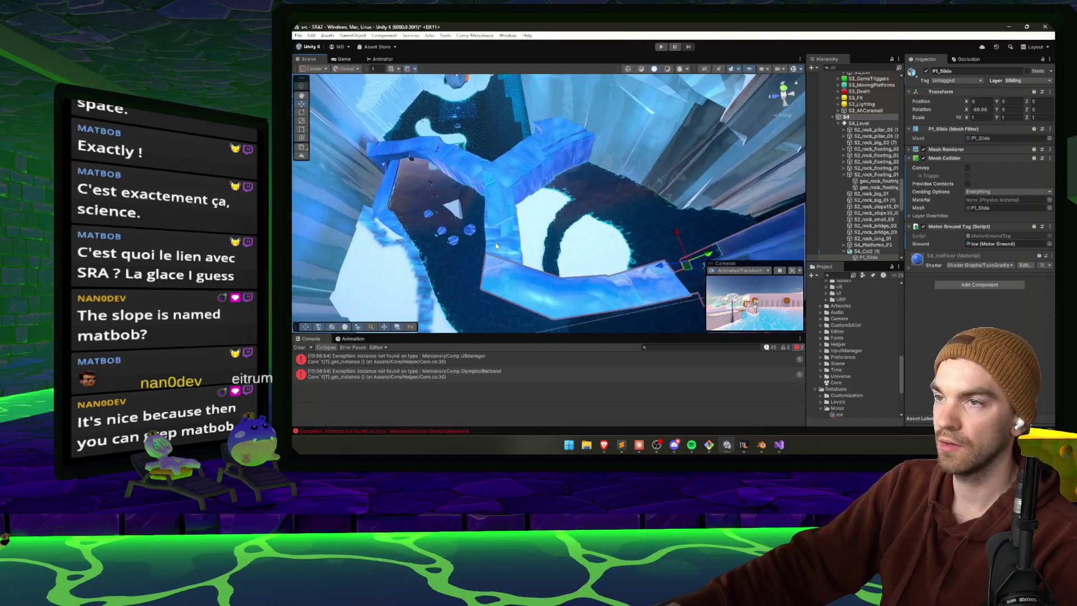
- Select the large rock beside the slide plus the rocks and small stones along it
click(564, 250)
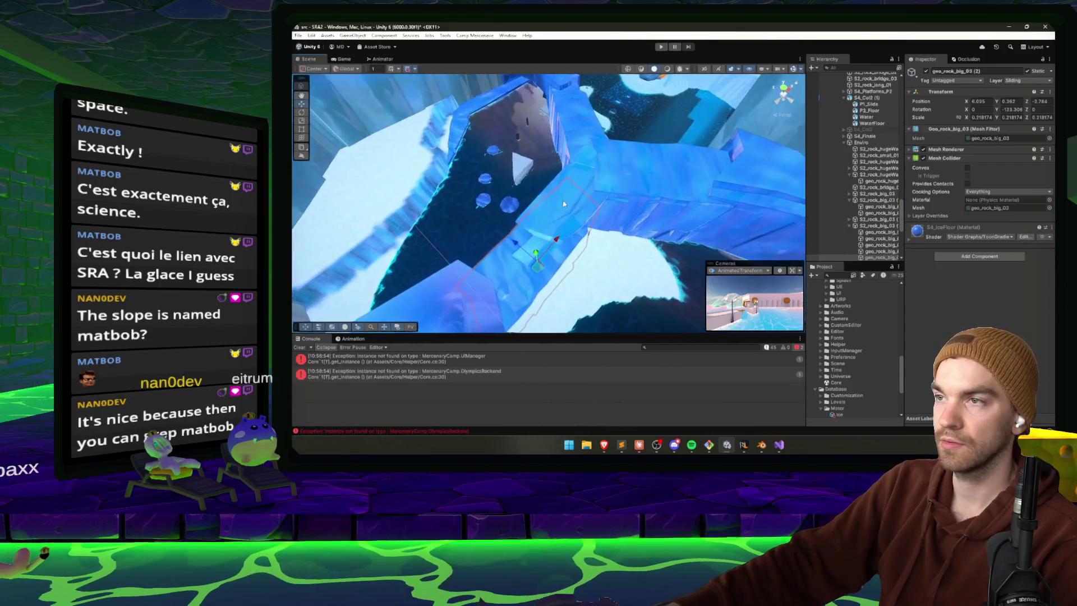
mouse_move(563, 191)
mouse_down()
mouse_move(710, 161)
mouse_move(473, 157)
mouse_up()
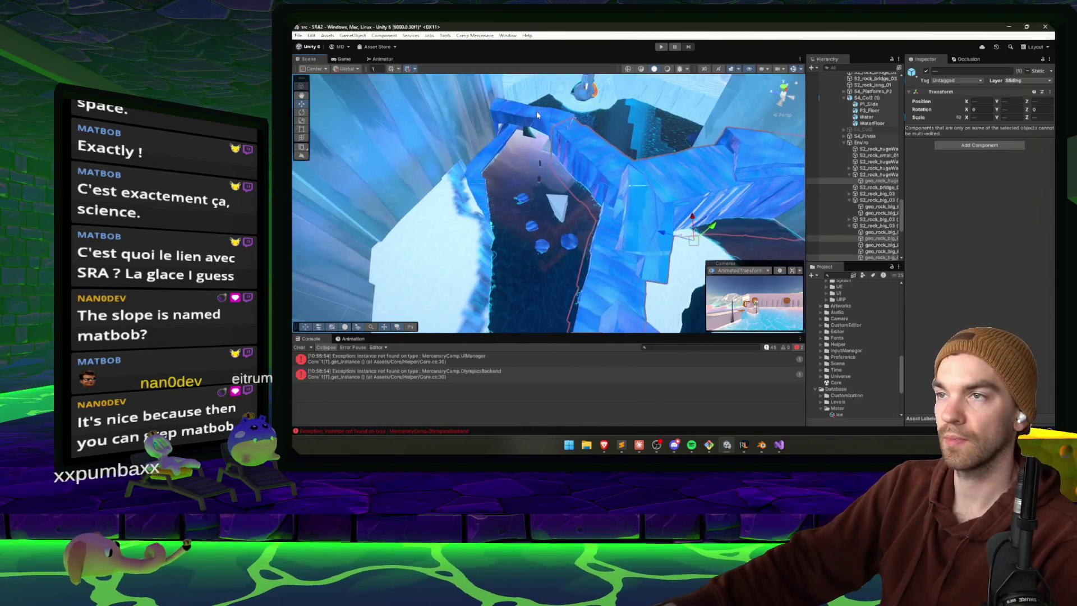
shift+click(481, 197)
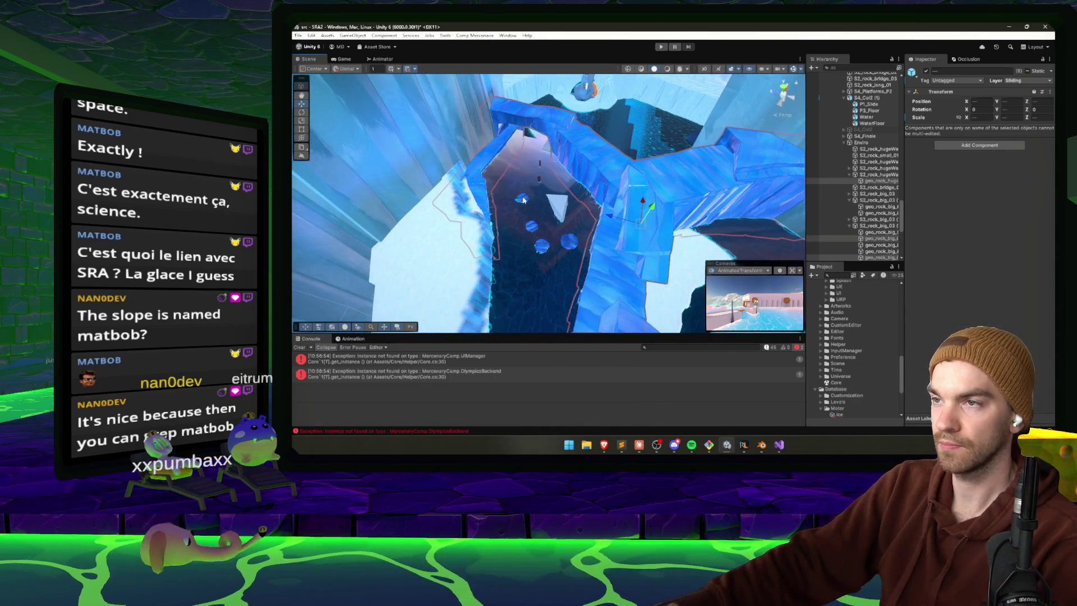
mouse_move(573, 244)
mouse_down()
mouse_move(454, 184)
mouse_move(507, 215)
mouse_move(659, 224)
mouse_move(603, 220)
mouse_up()
shift+click(571, 221)
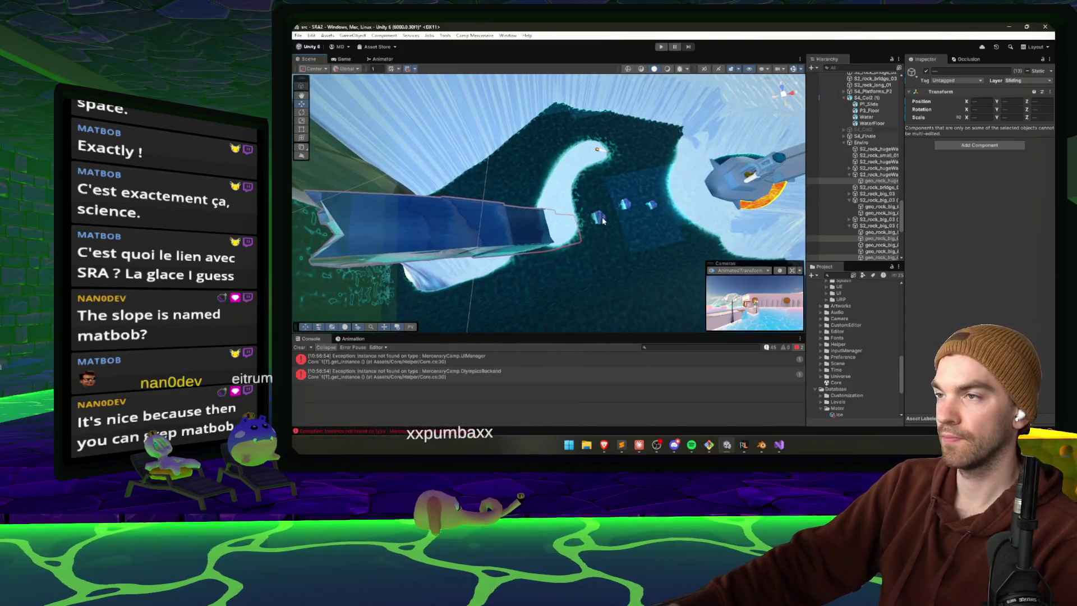
shift+click(628, 204)
shift+click(652, 206)
- Add a Motor Ground Tag to all selected slide rocks and paste the Ice values
click(979, 145)
text(motor)
click(975, 190)
right_click(947, 130)
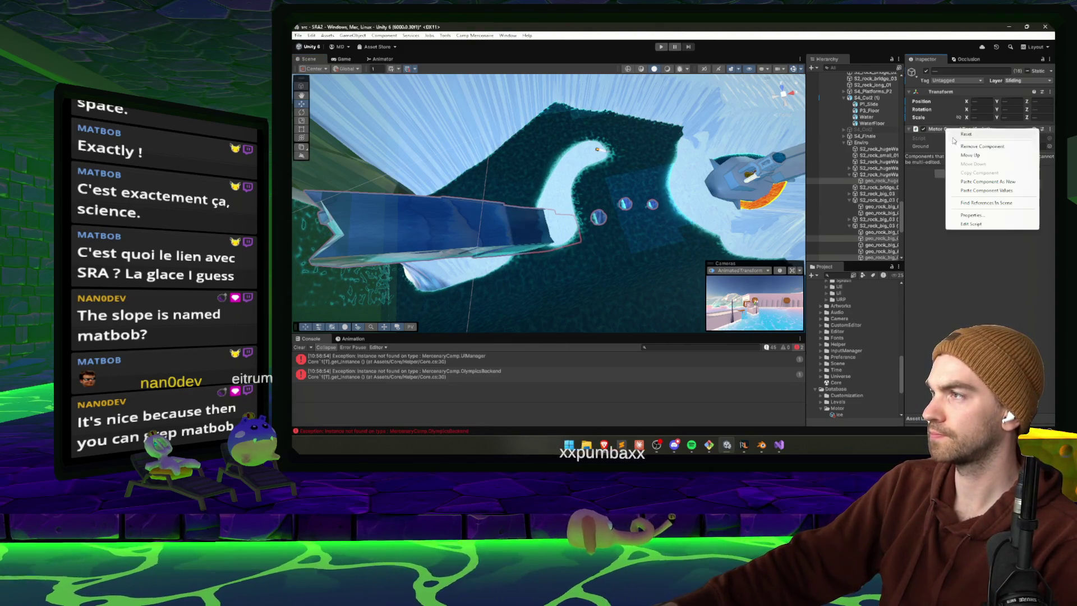
click(990, 191)
click(597, 149)
mouse_move(597, 149)
mouse_down()
mouse_move(452, 157)
mouse_move(579, 173)
mouse_up()
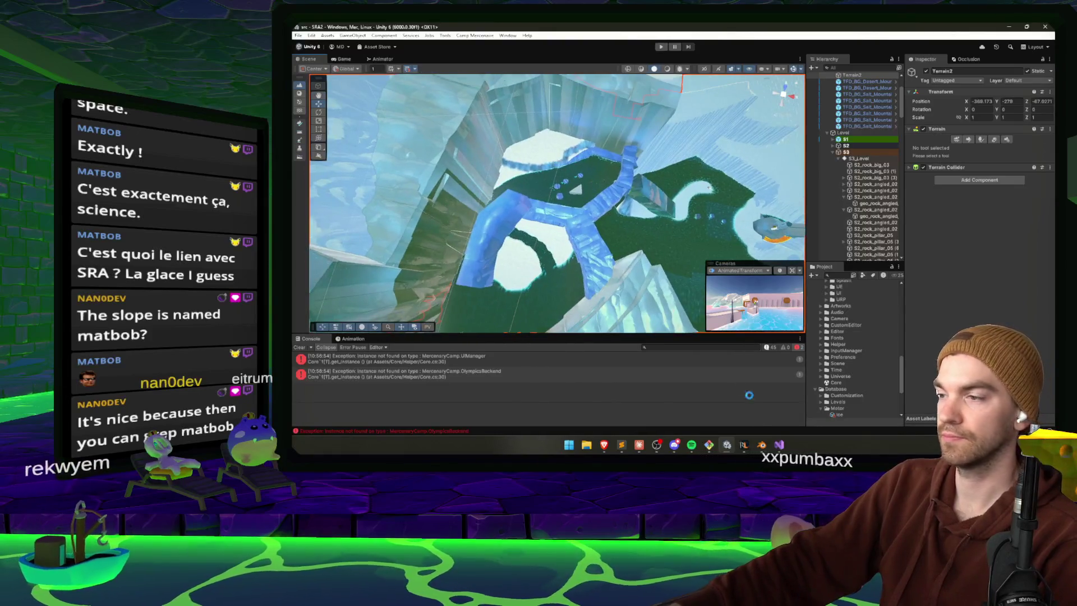
click(638, 445)
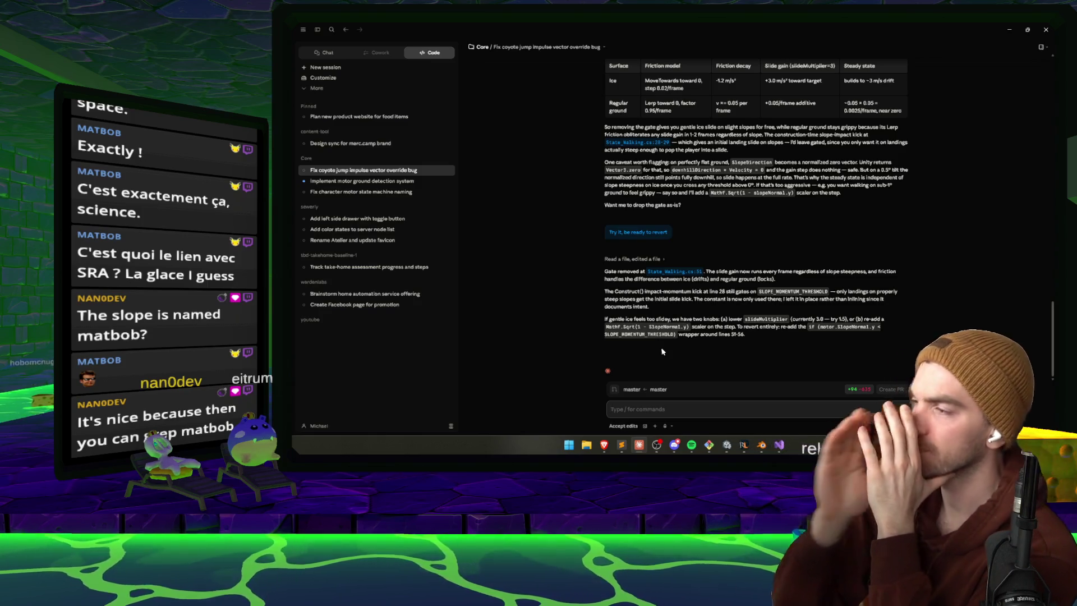
- Go back to Unity after reading Claude Code's summary of the removed slope gate
click(729, 446)
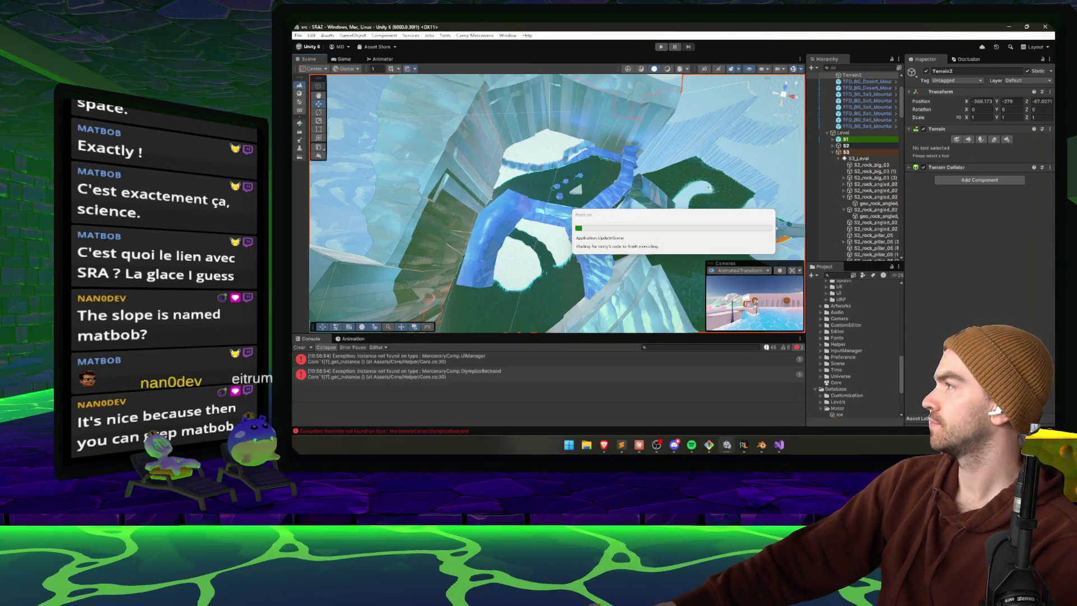
- Start Play mode from the toolbar to test sliding on the ice slope
click(662, 47)
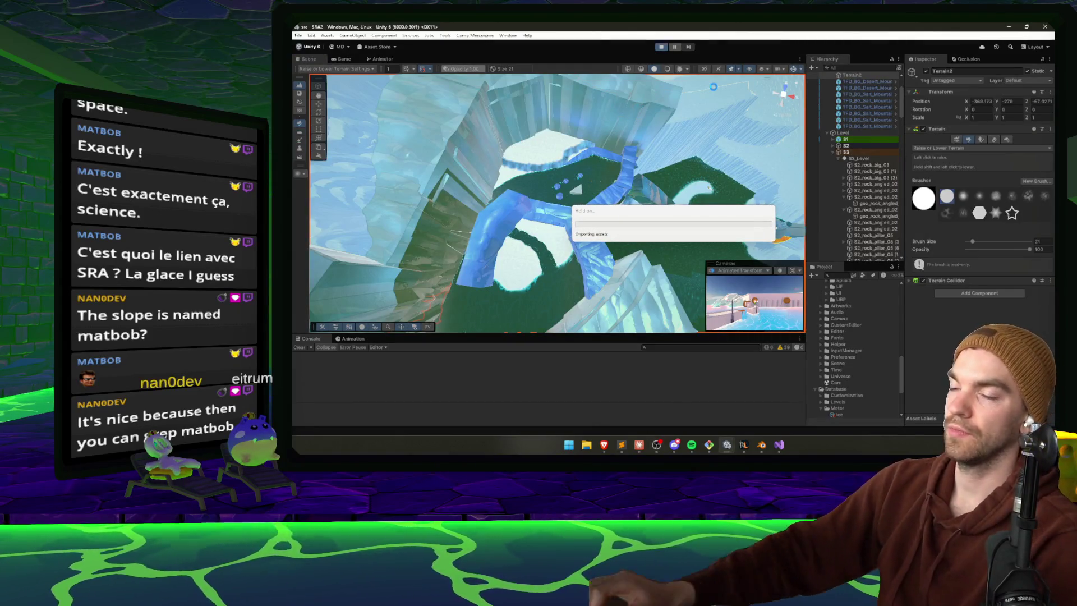
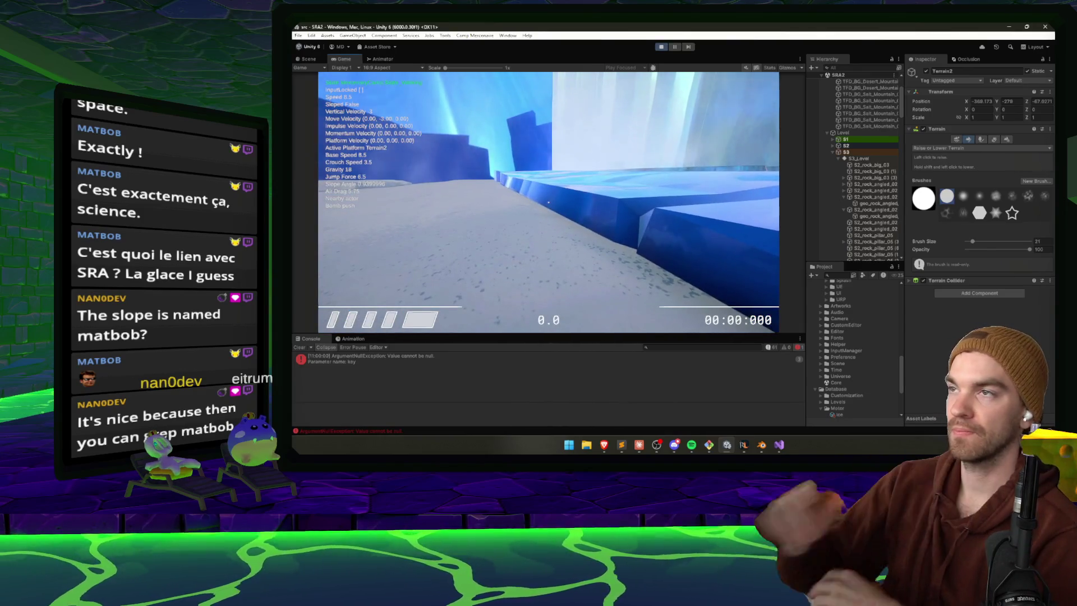
- Pause the ice-slope playtest and exit Play mode back to the scene editor
key(Escape)
click(659, 48)
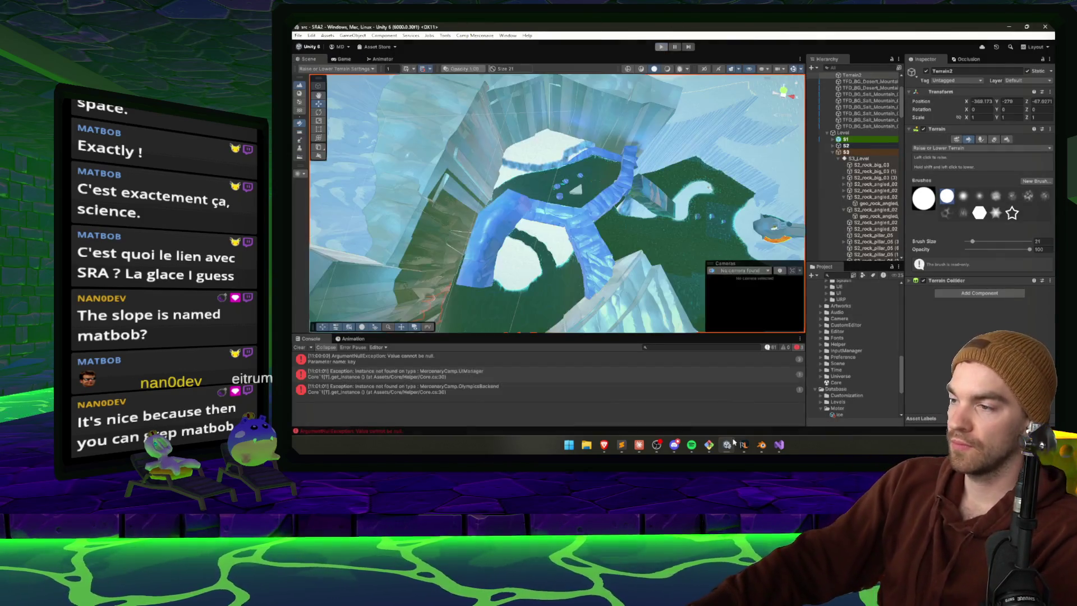
- Ask Claude to revert the slide change completely but increase the slope threshold
mouse_move(729, 444)
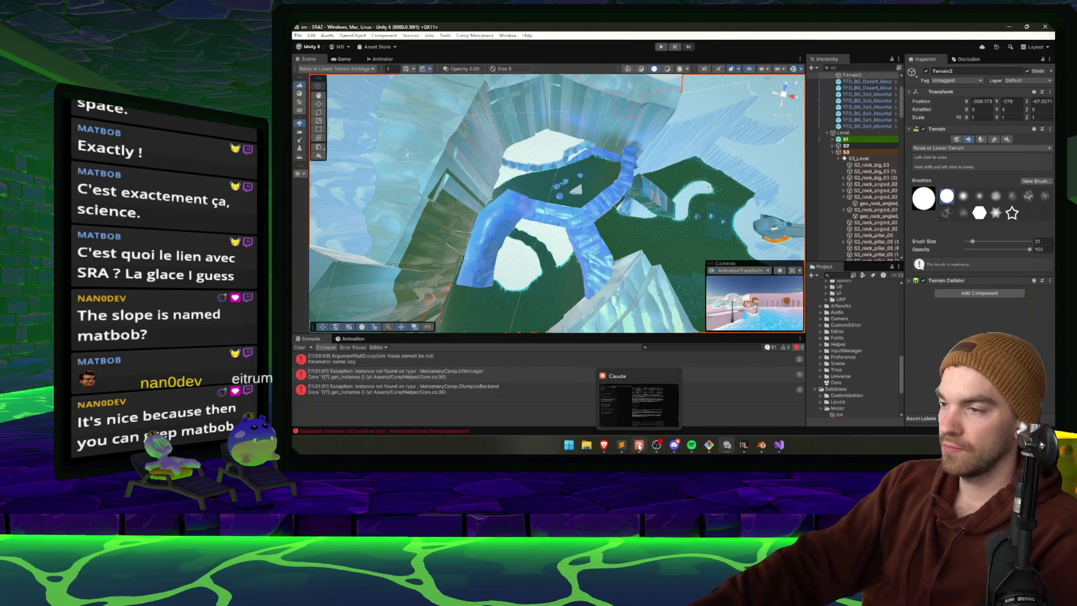
click(639, 445)
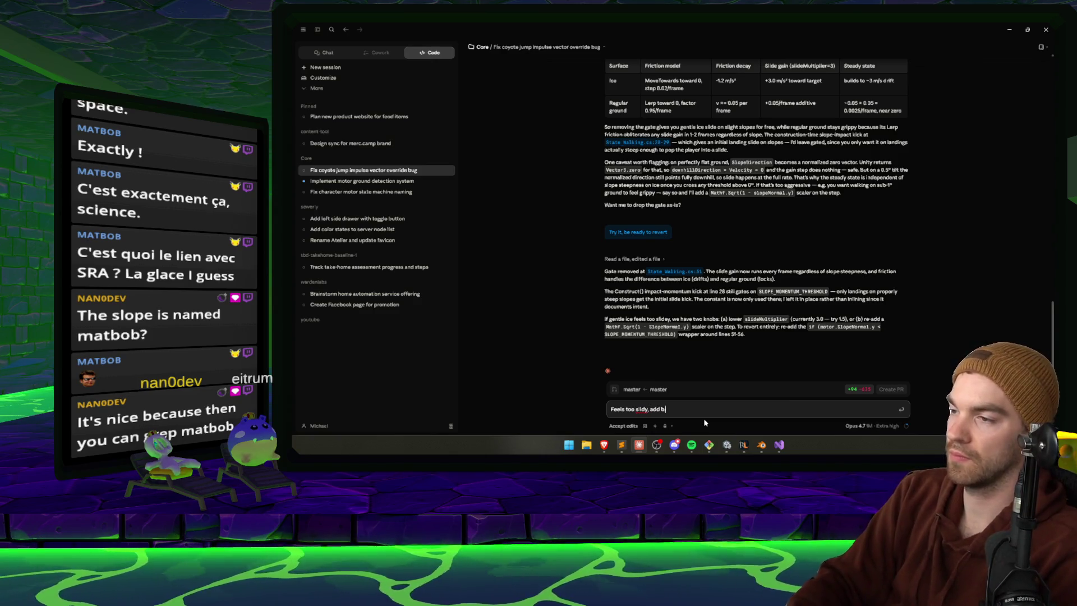
key(shift+Return)
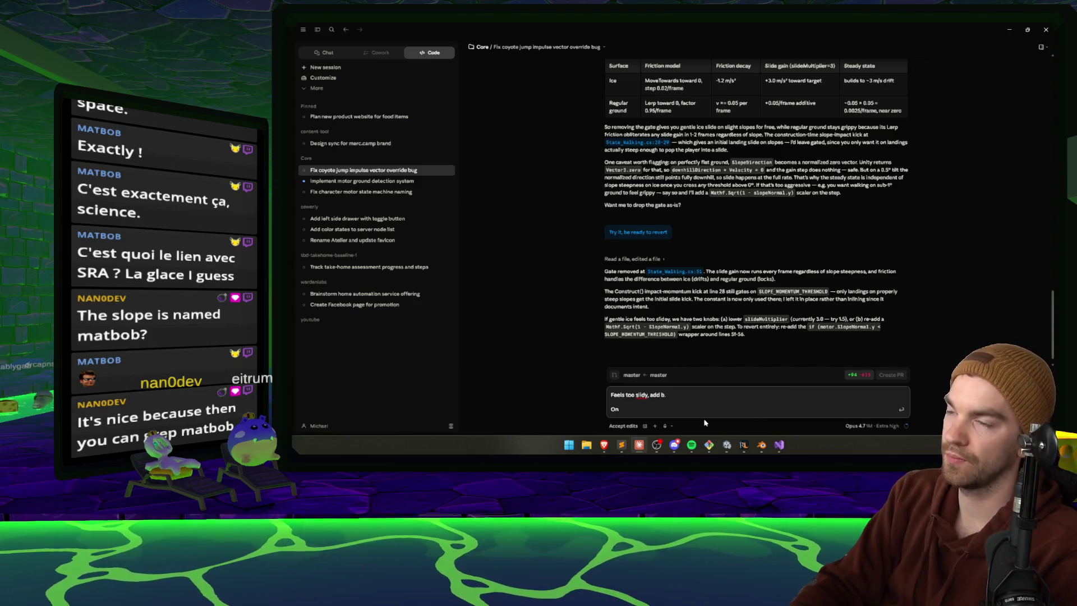
key(Return)
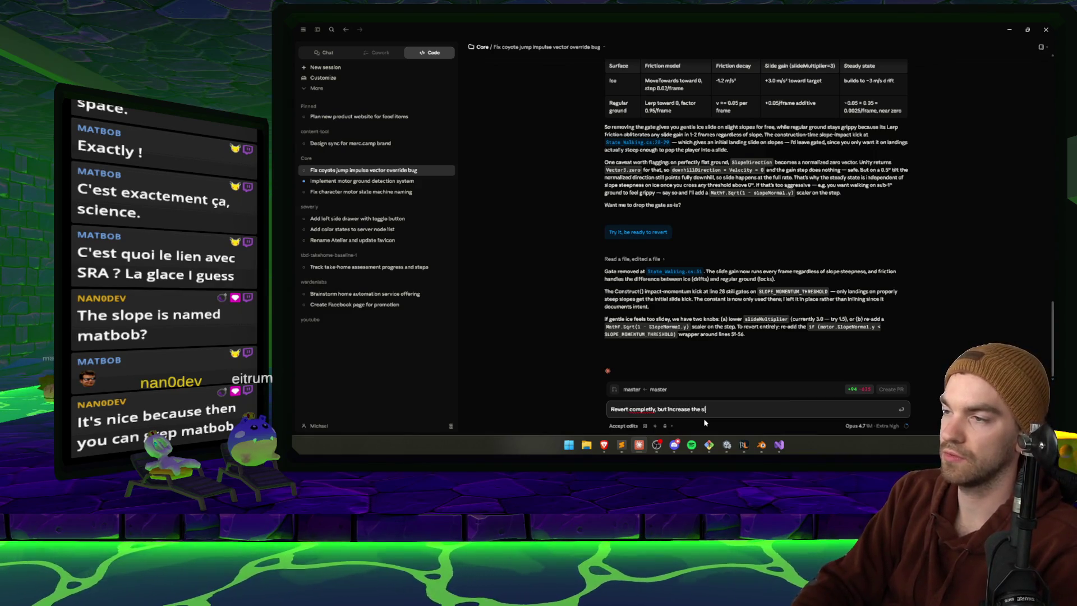
text(hold)
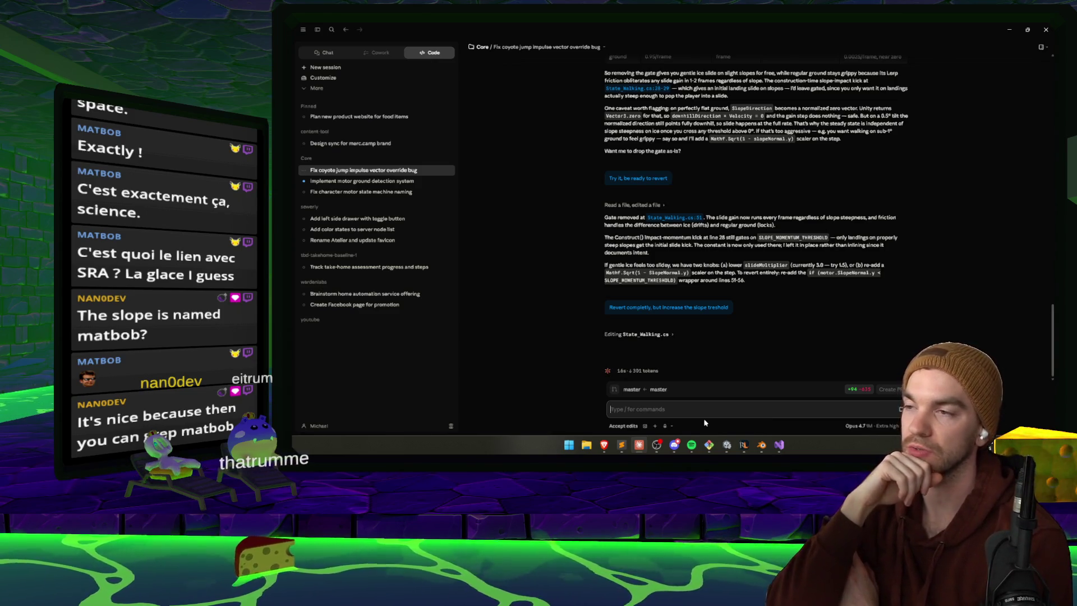
- Approve saving the note in the motor ground-detection session with 'y'
click(387, 180)
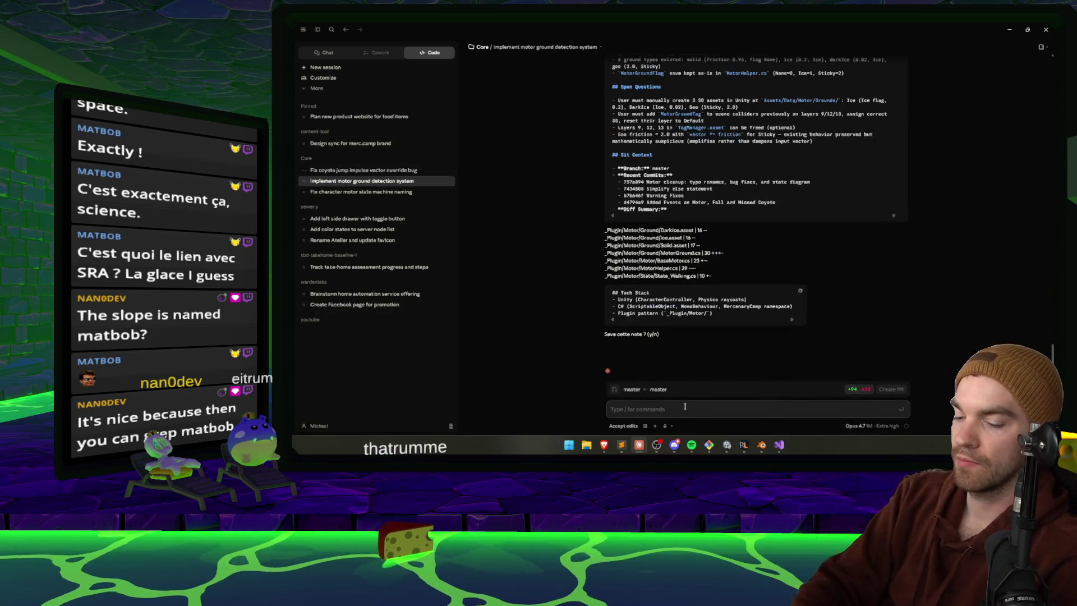
text(y)
key(Return)
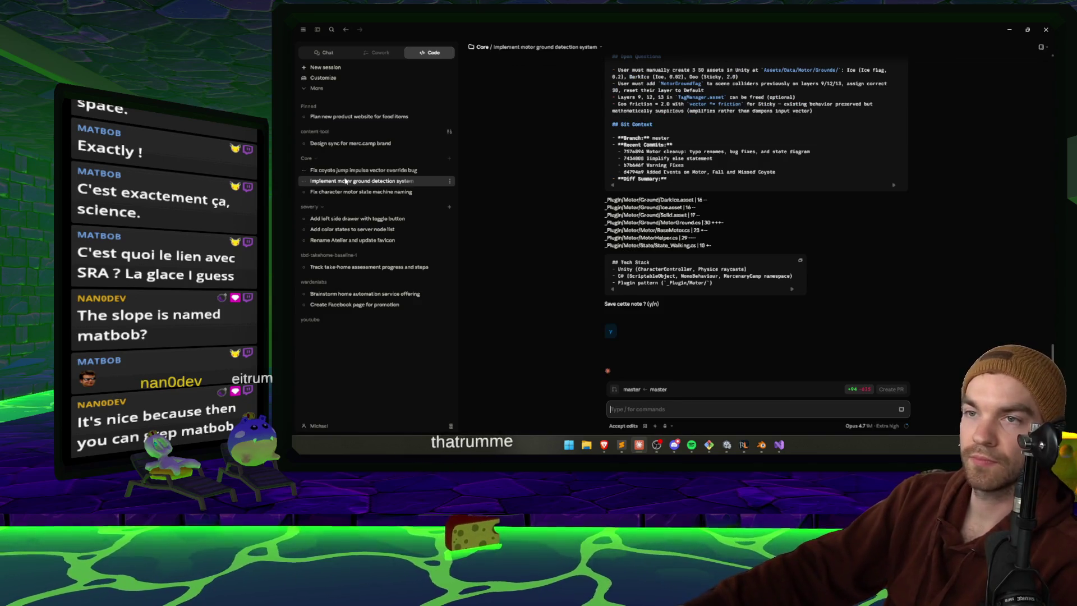
- Review the coyote-jump session's minimum slide angle change from 25.8° to 8.1°
click(346, 170)
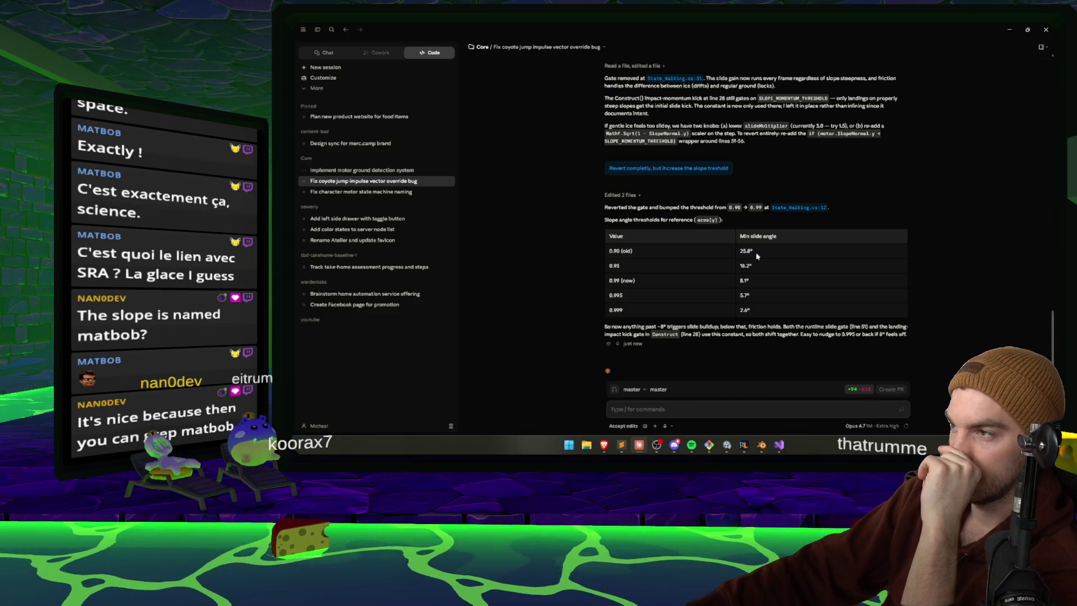
double_click(742, 280)
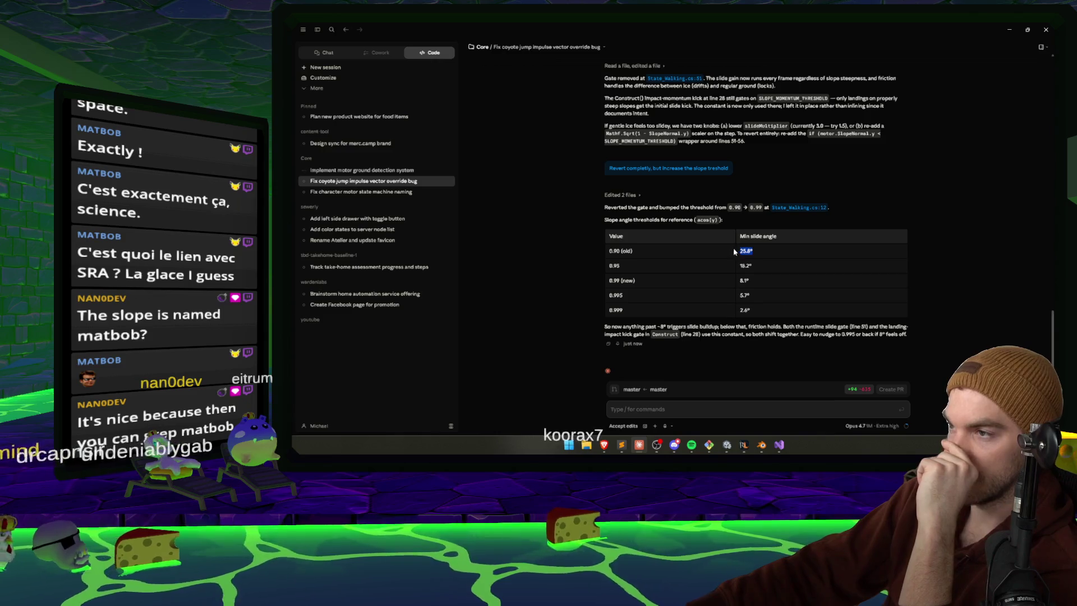
double_click(744, 280)
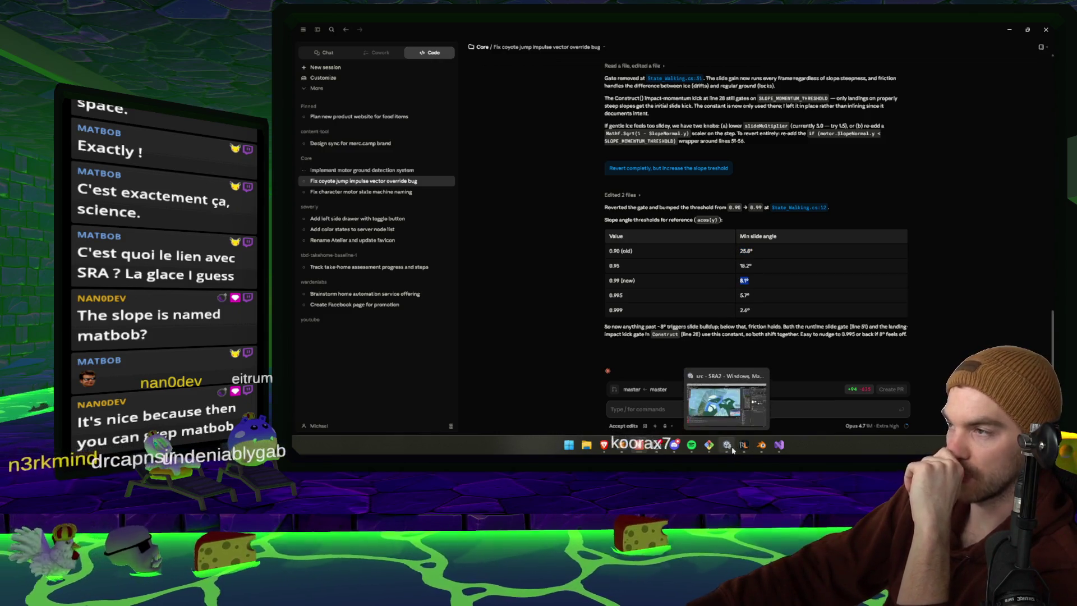
click(728, 445)
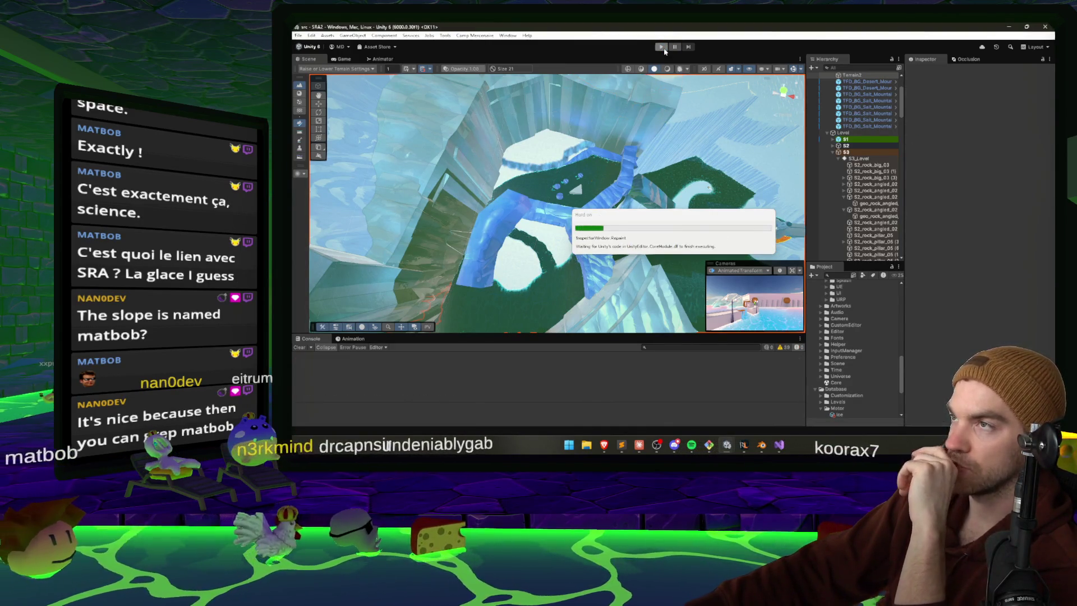
- Playtest the 0.99 slope threshold down the ice course, restarting once, then pause and stop
click(661, 47)
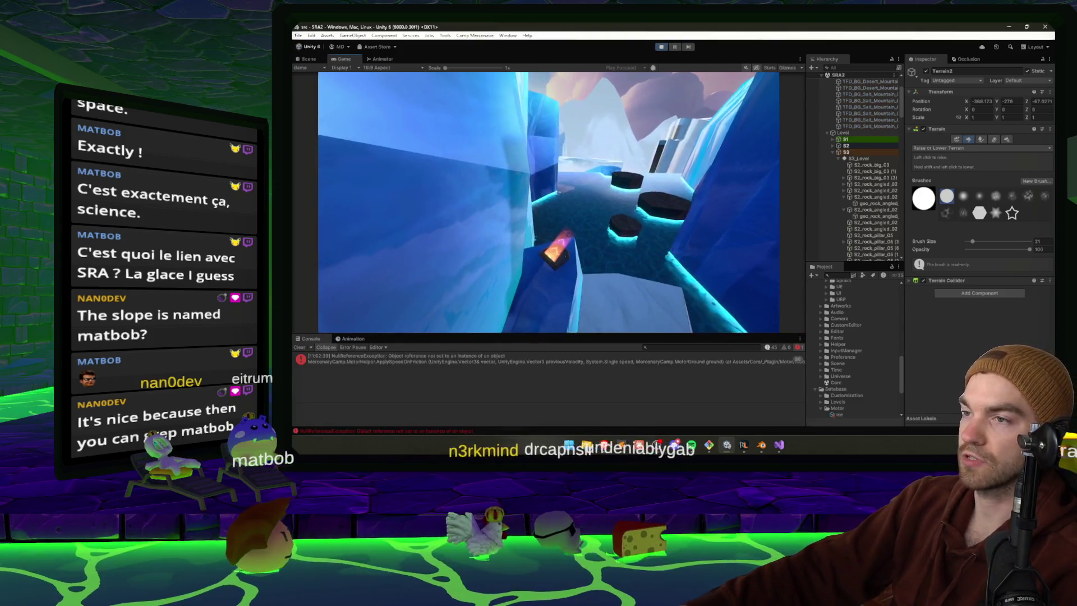
click(662, 46)
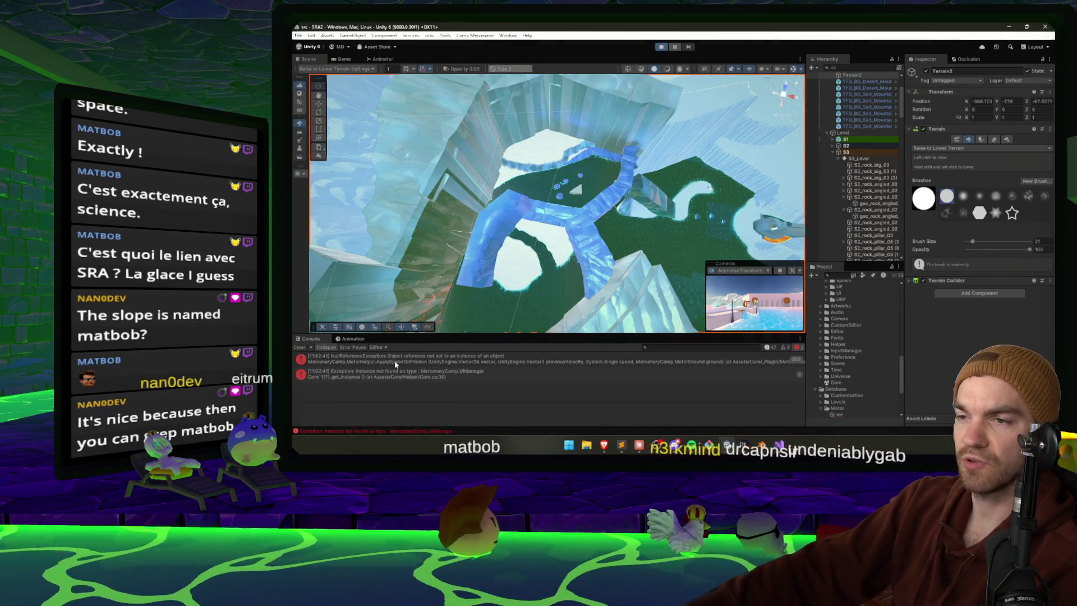
click(302, 348)
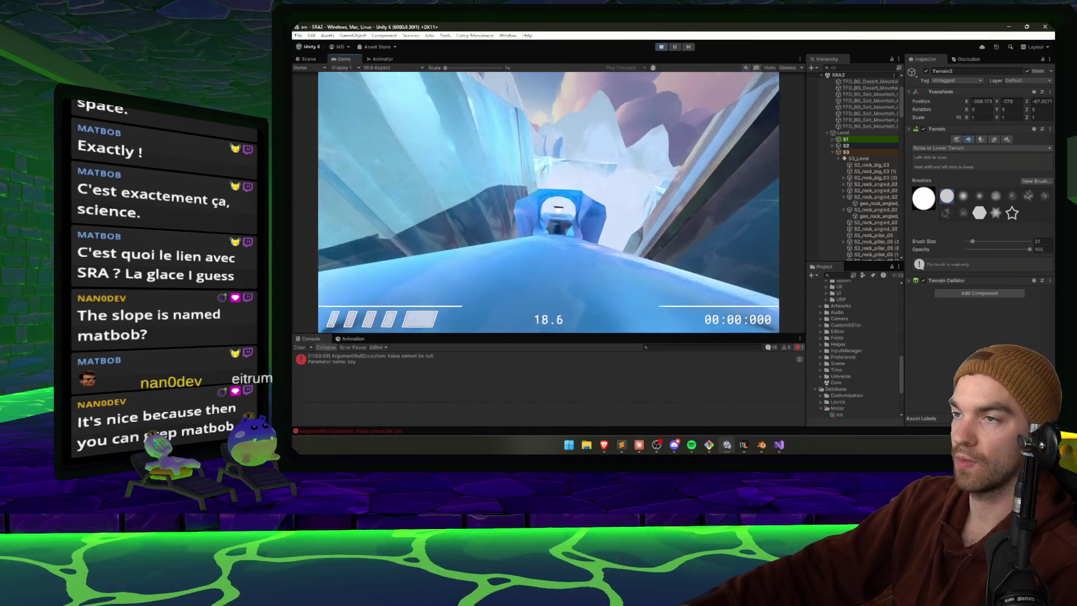
key(Escape)
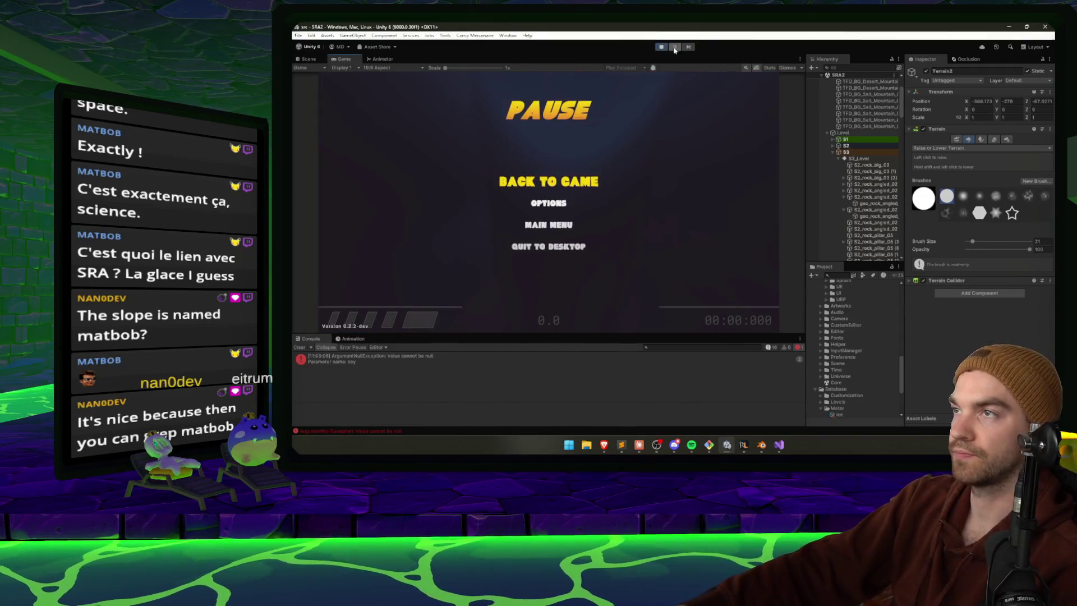
key(ctrl+p)
- Tell Claude 'I like the new threshold, but we're building momentum way too fast'
click(639, 445)
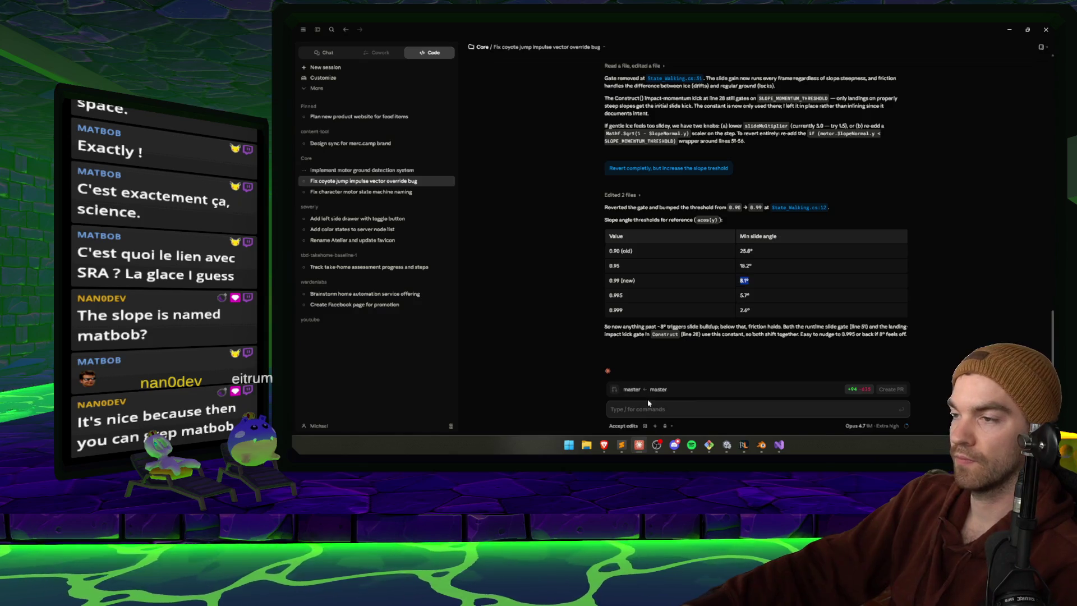
text(I lie)
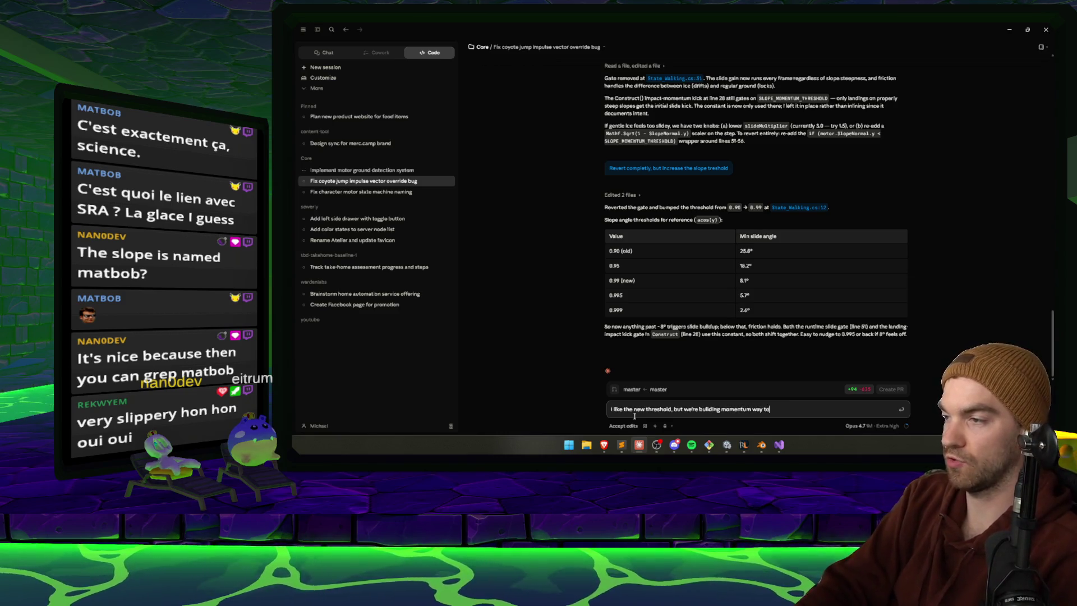
text(o fast)
key(Return)
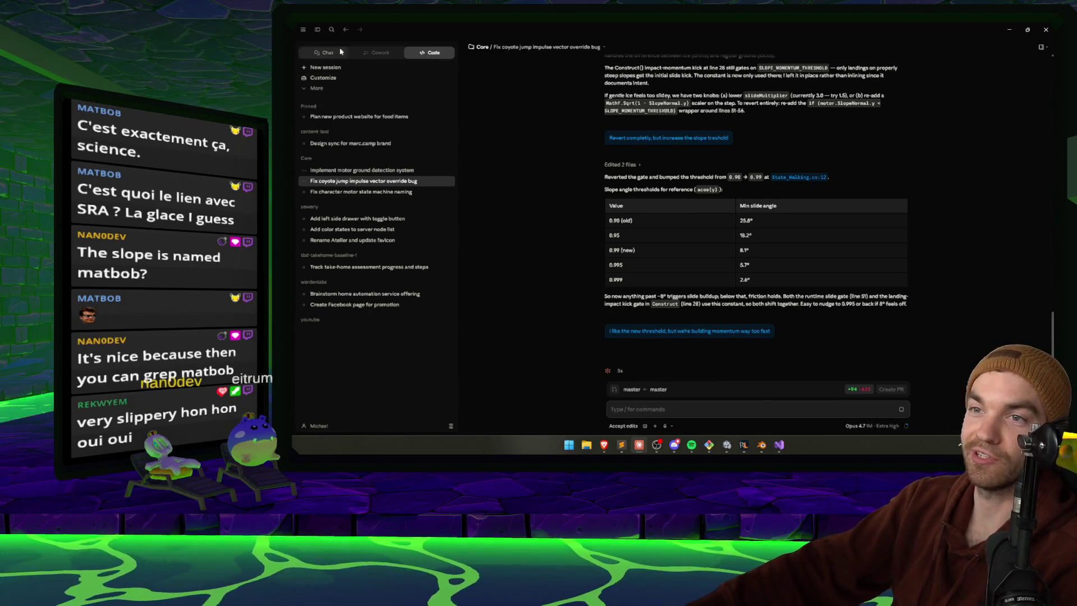
- Allow the pending ground-detection command and the SACharacterController.prefab edit setting slideMultiplier to 1.0
click(385, 173)
click(883, 370)
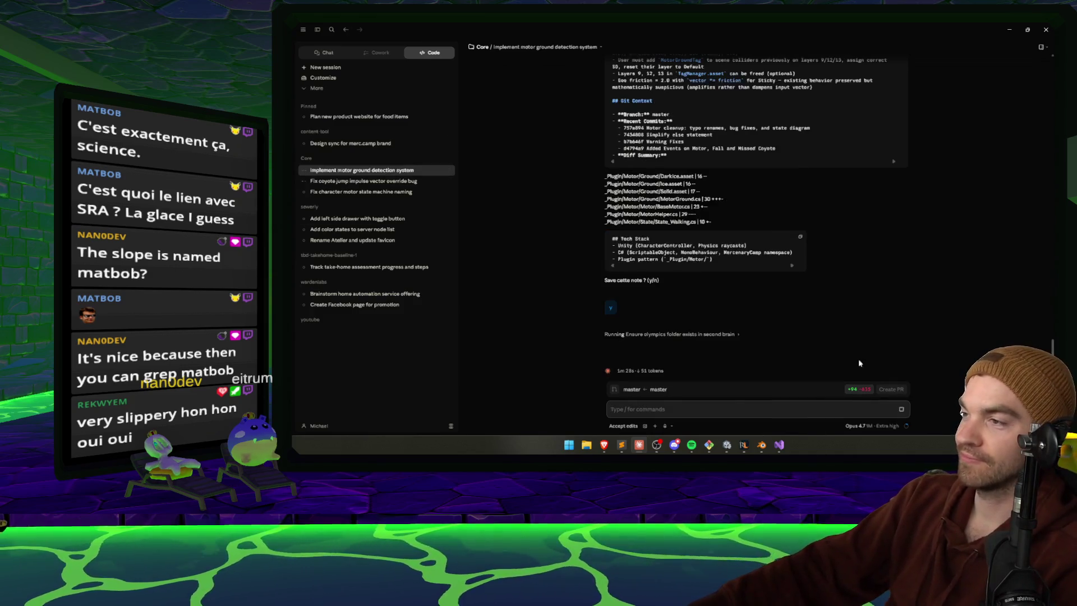
click(359, 182)
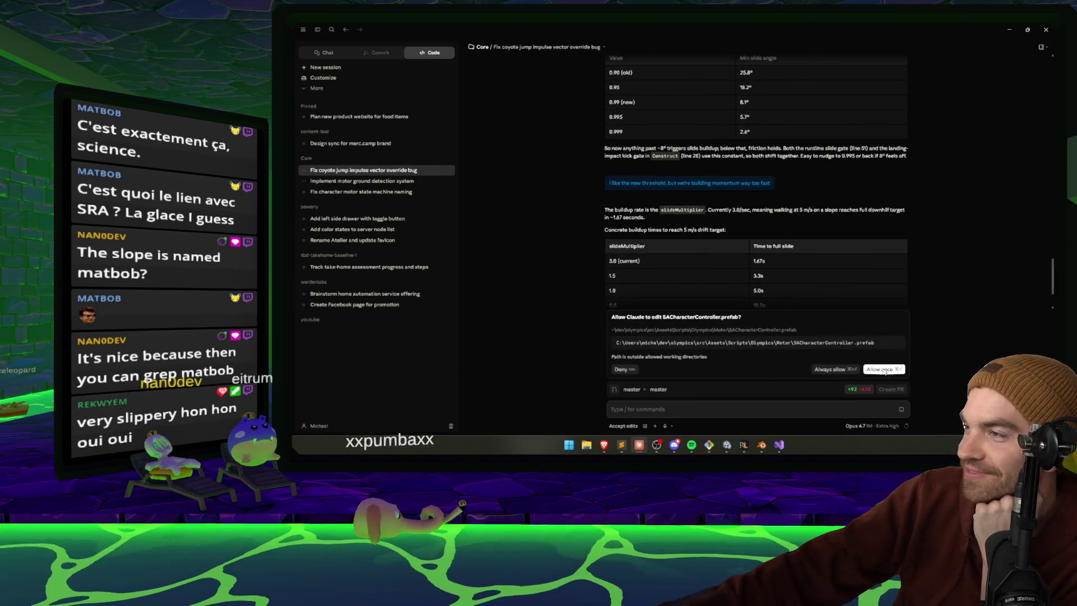
click(884, 370)
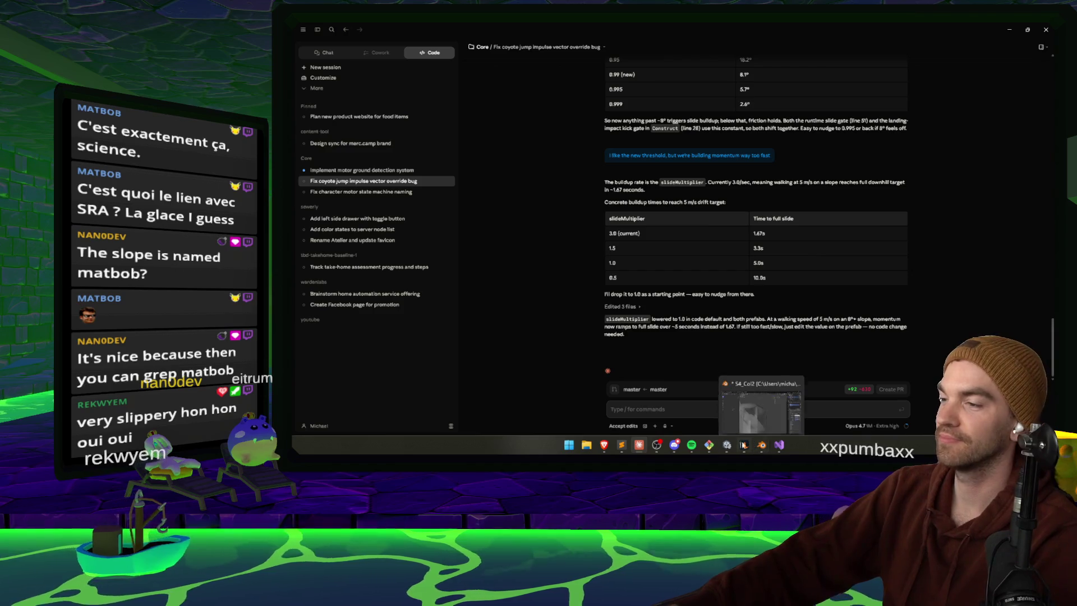
mouse_move(678, 446)
click(743, 447)
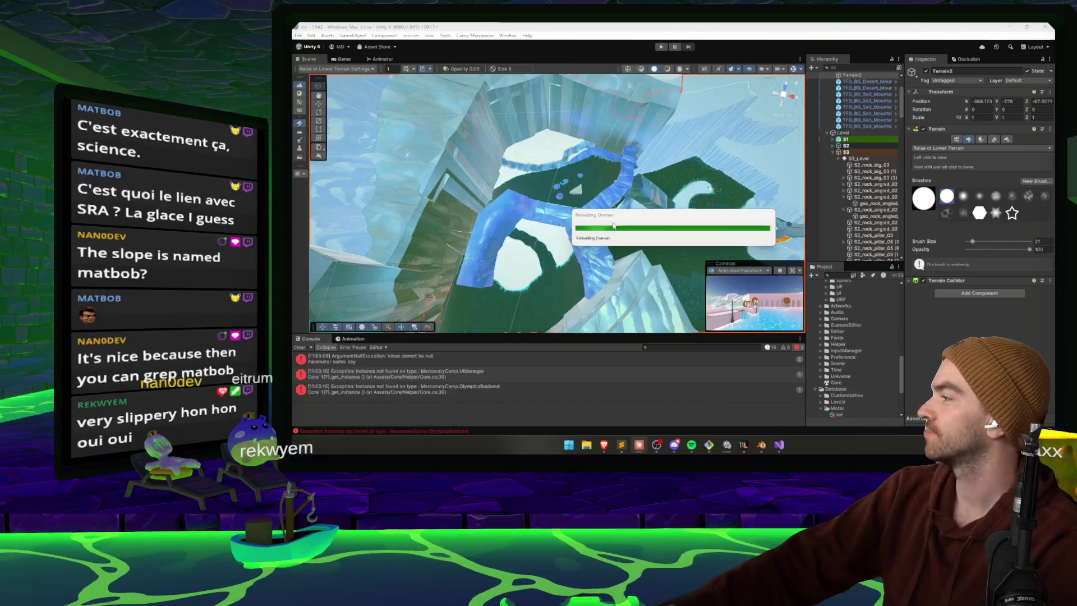
- Briefly playtest the lowered slide multiplier, pause, then inspect the PS_Slide mesh in Blender
click(665, 47)
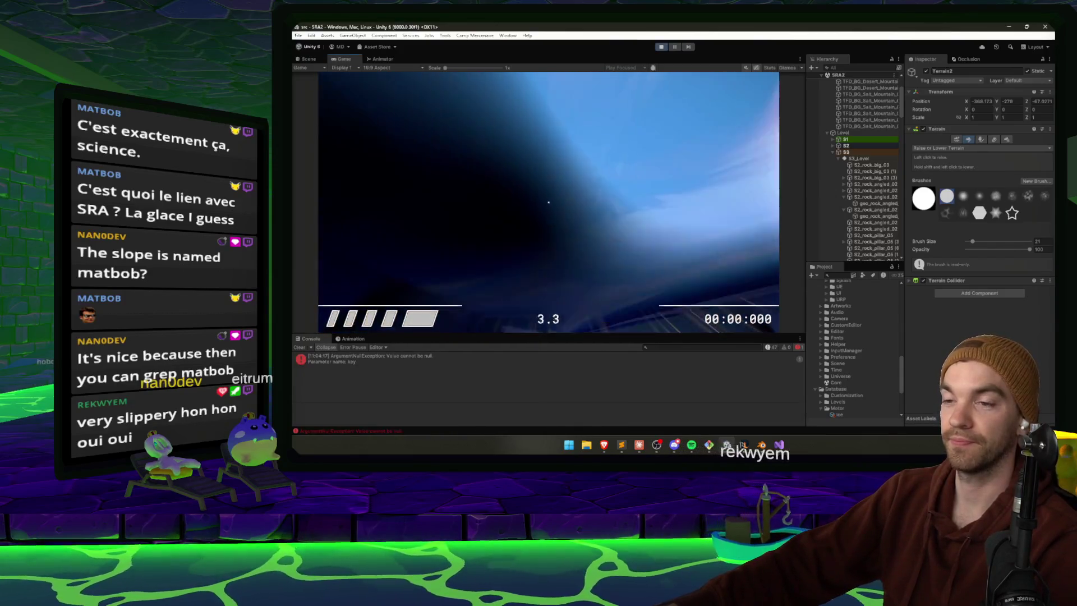
key(Escape)
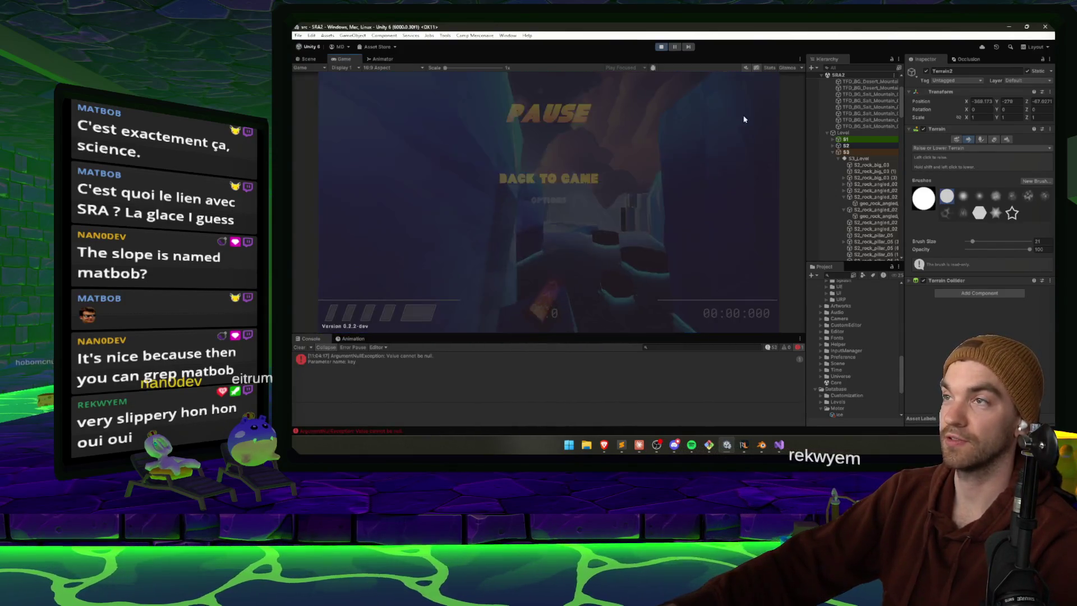
key(alt+Tab)
mouse_move(683, 285)
mouse_down()
mouse_move(753, 336)
mouse_move(610, 216)
mouse_move(672, 254)
mouse_move(665, 300)
mouse_move(725, 310)
mouse_up()
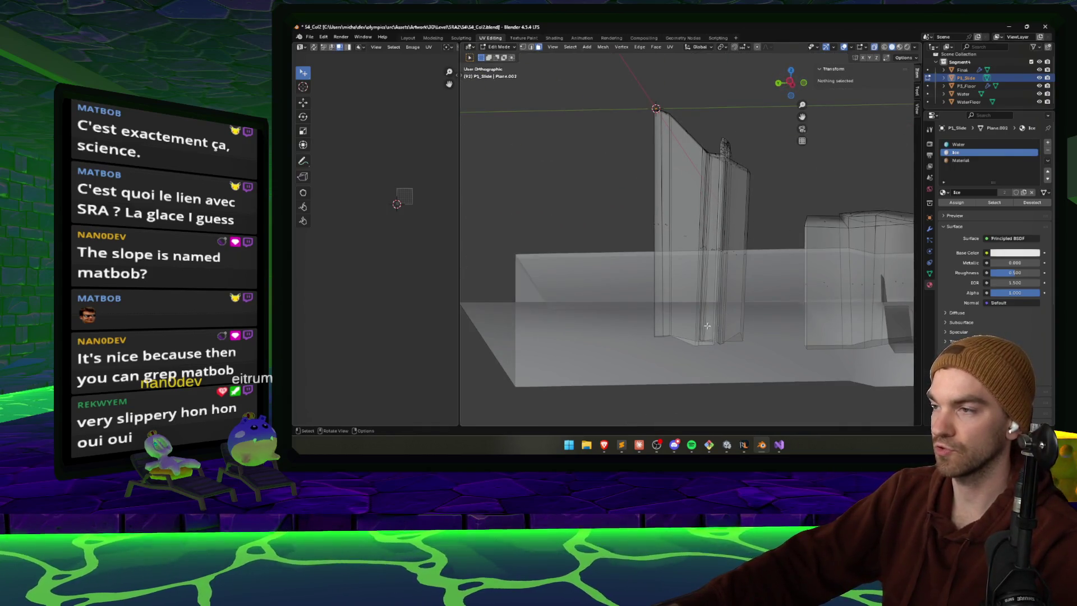
- Move an edge loop of the PS_Slide mesh along global Y in Blender
click(711, 327)
key(KP_Decimal)
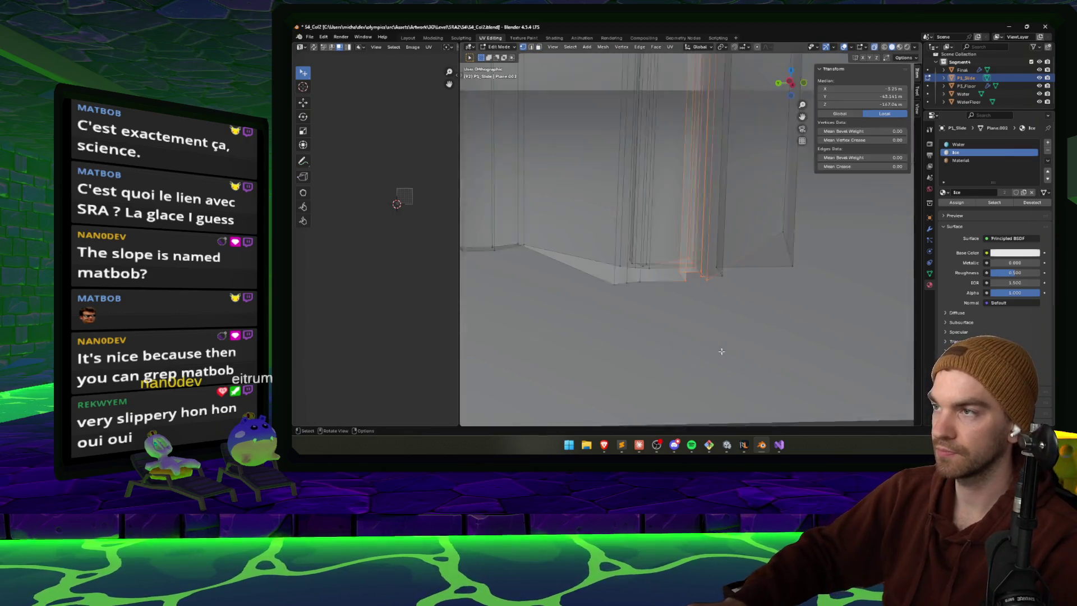
drag(712, 270, 706, 233)
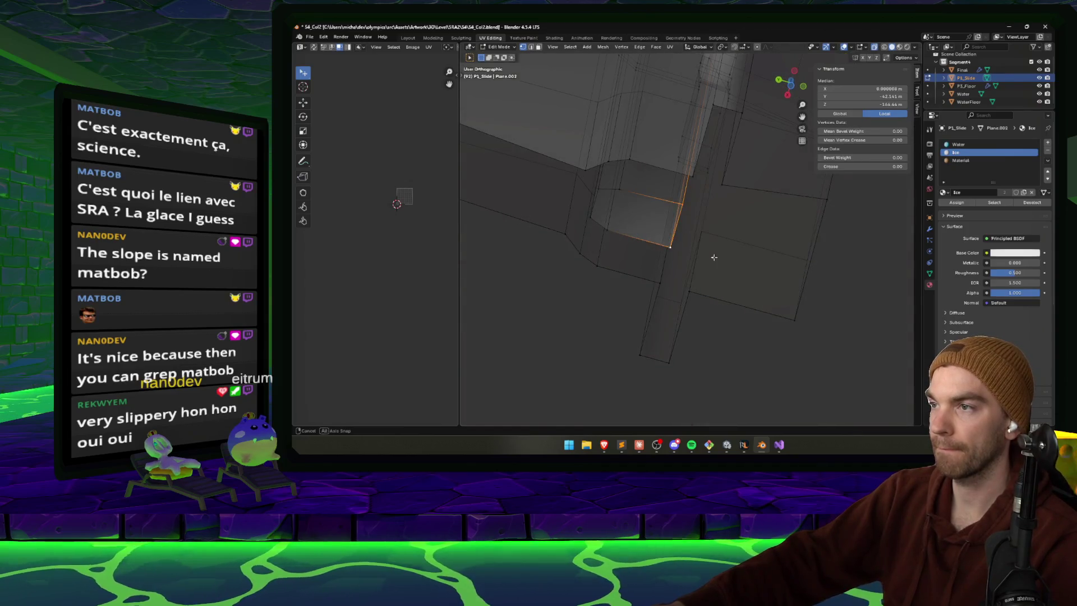
click(827, 277)
drag(751, 207, 742, 227)
scroll(748, 214, down, 4)
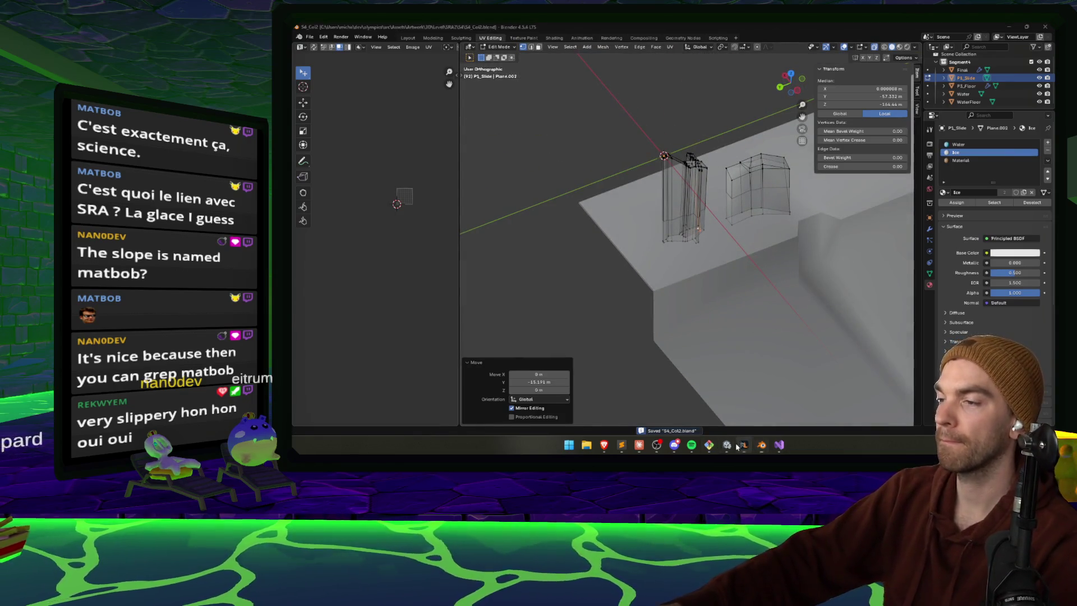
- Fly the Unity scene camera to the ice ramps and start a playtest
click(729, 446)
mouse_move(448, 168)
mouse_down()
mouse_move(589, 183)
mouse_move(635, 206)
mouse_move(469, 216)
mouse_move(493, 156)
mouse_move(433, 144)
mouse_move(430, 163)
mouse_move(481, 200)
mouse_move(538, 180)
mouse_up()
click(663, 47)
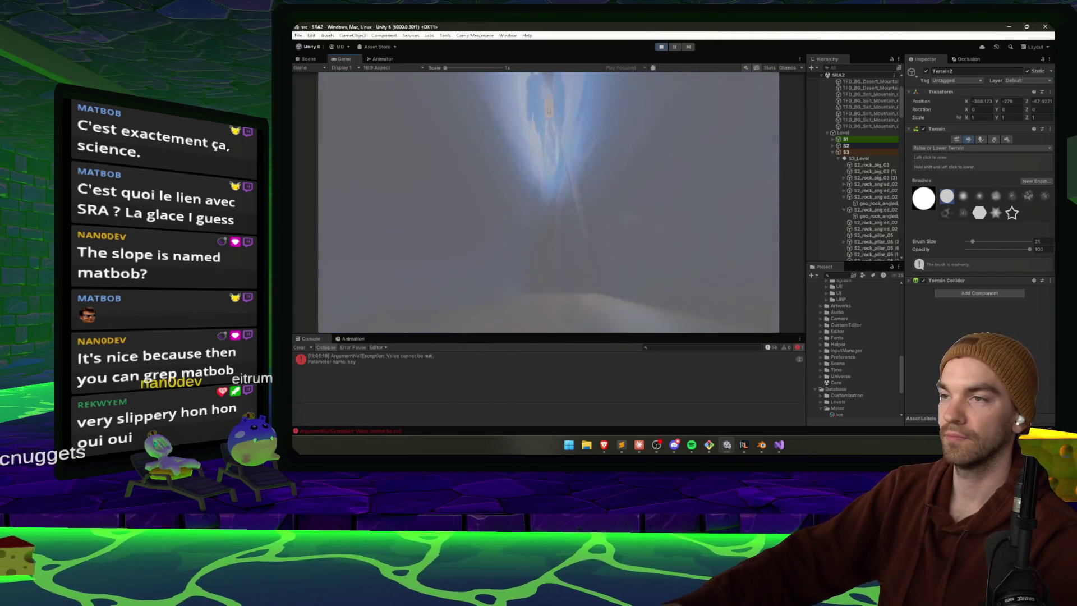
- Stop the ice-chute playtest with Ctrl+P and return to Claude Code
key(ctrl+p)
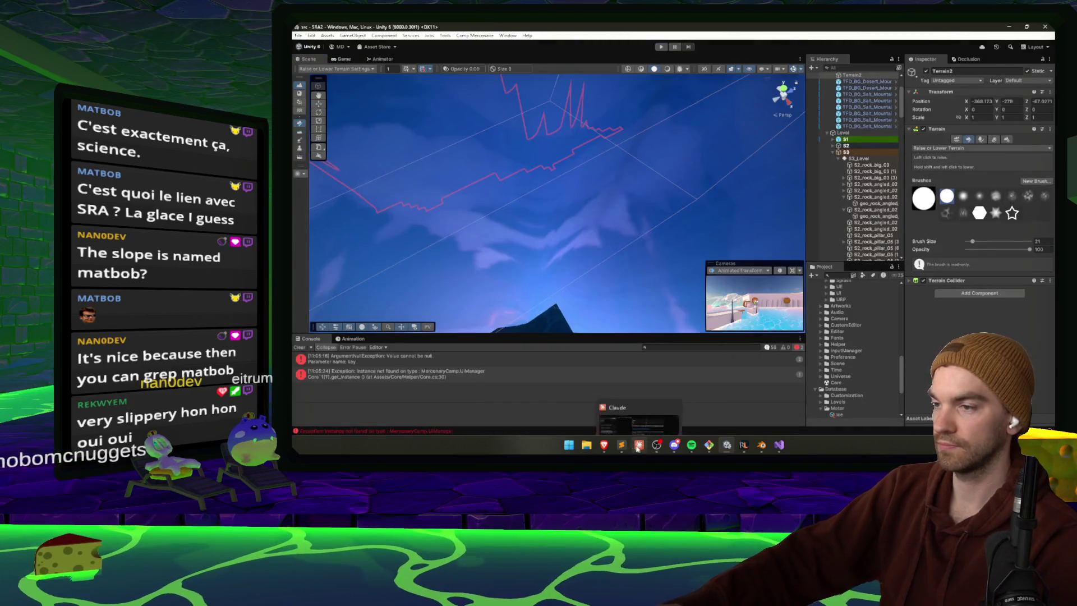
click(638, 445)
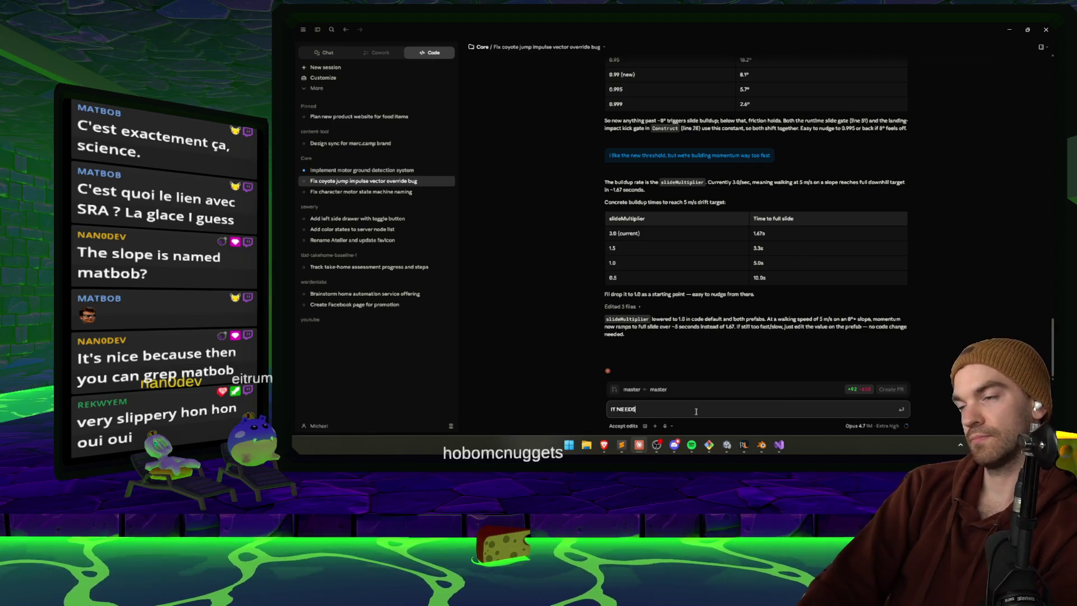
text(It needs to be sl)
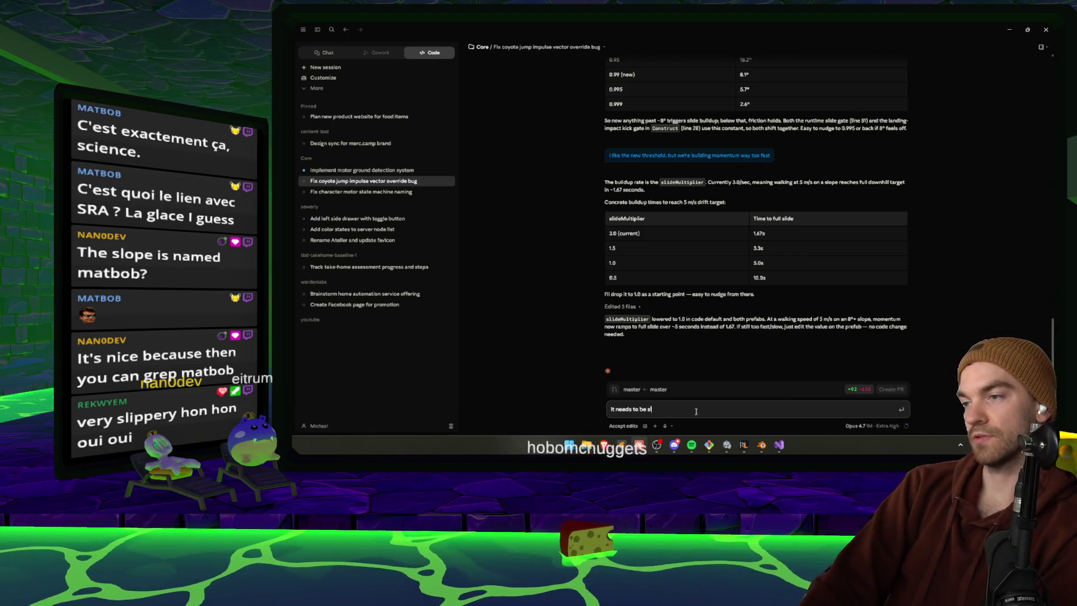
- Send 'It needs to be slower, and to scale with the slope', then check usage and model options
text(ower, and to scale with the slope)
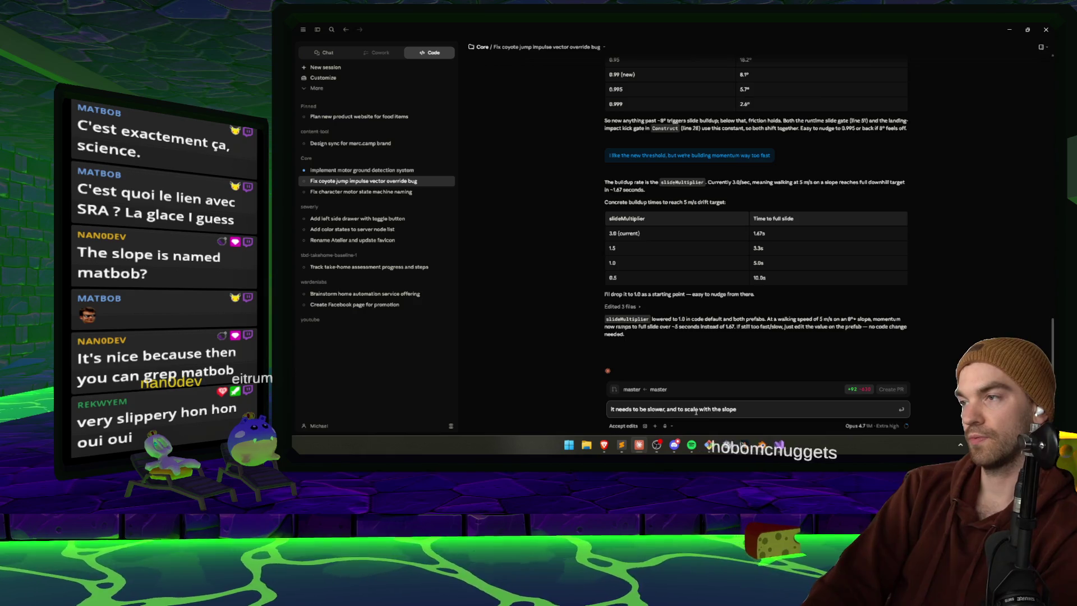
key(Return)
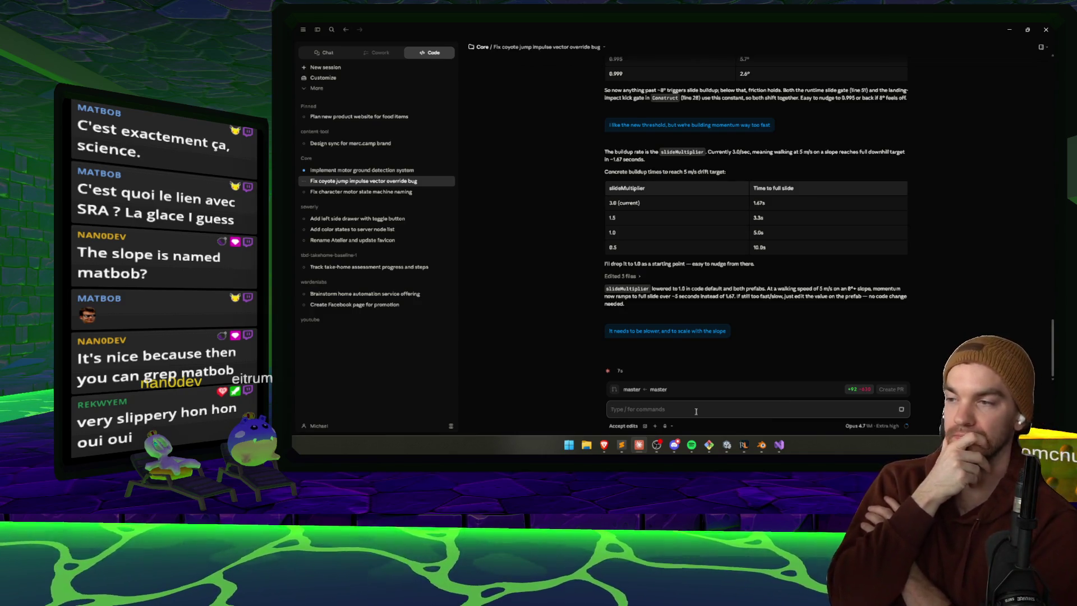
click(906, 427)
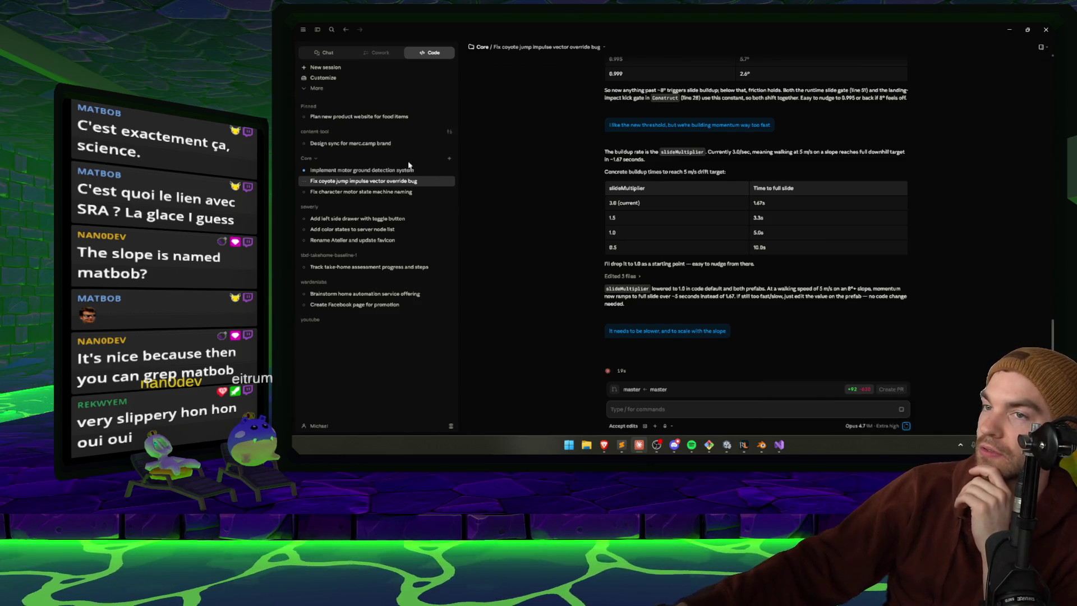
click(382, 171)
click(904, 427)
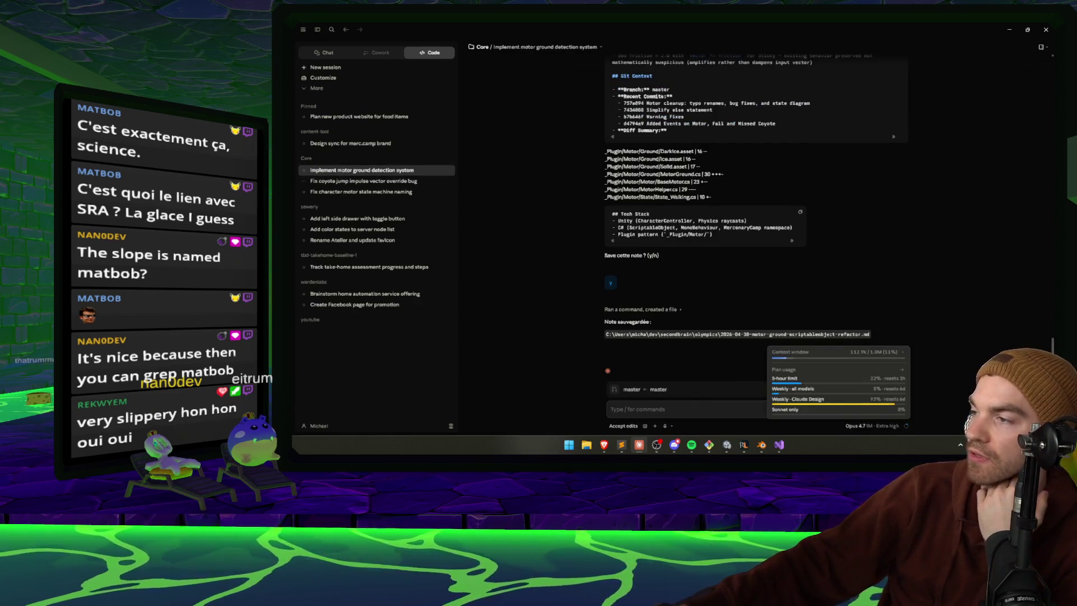
click(890, 429)
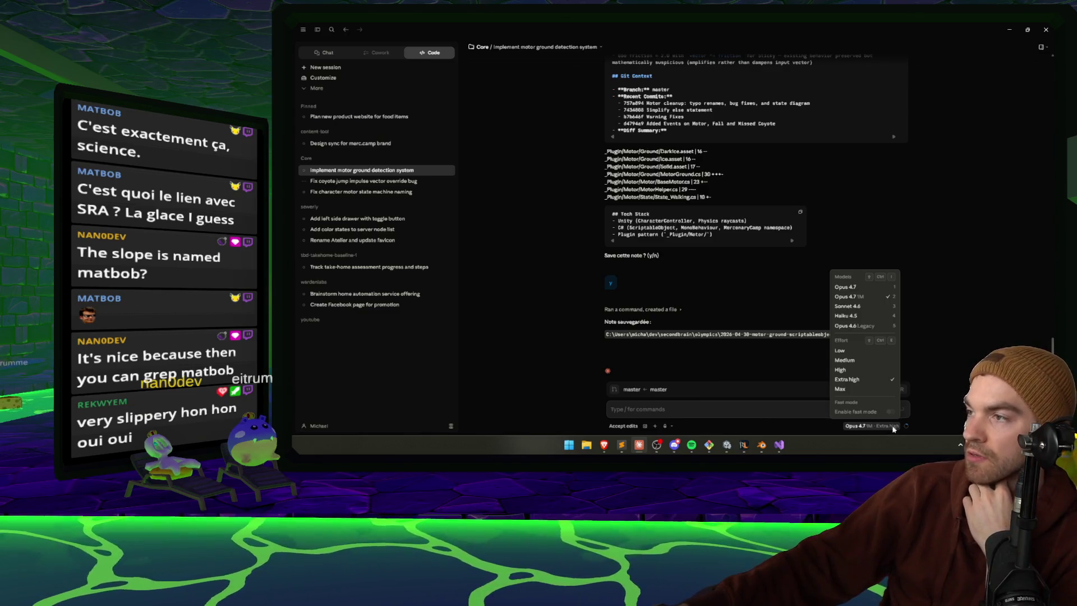